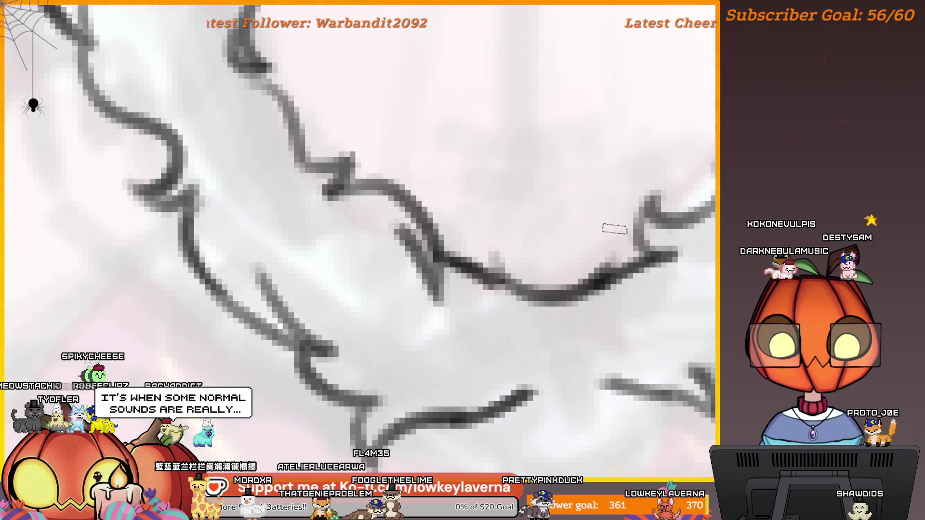
Lasso the stray line segment crossing the chin and delete it, then check the face
drag(502, 231, 480, 215)
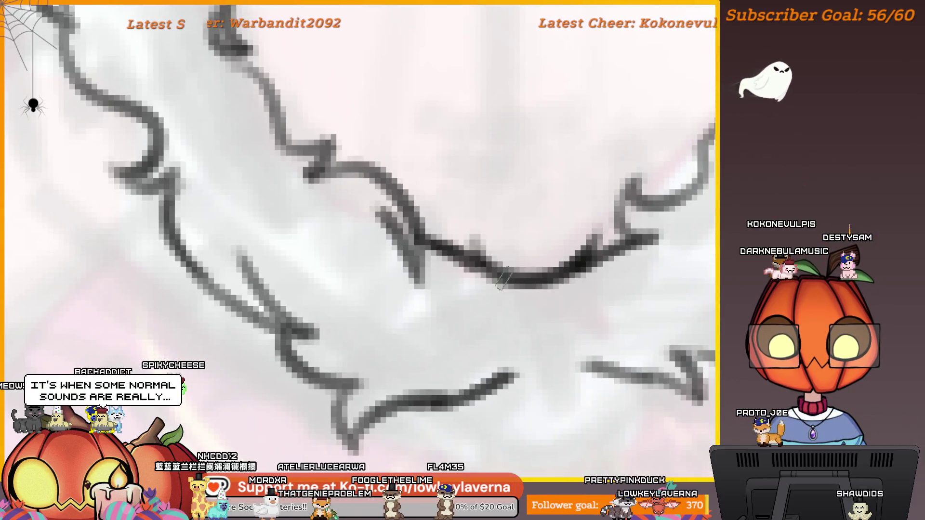
drag(580, 335, 597, 363)
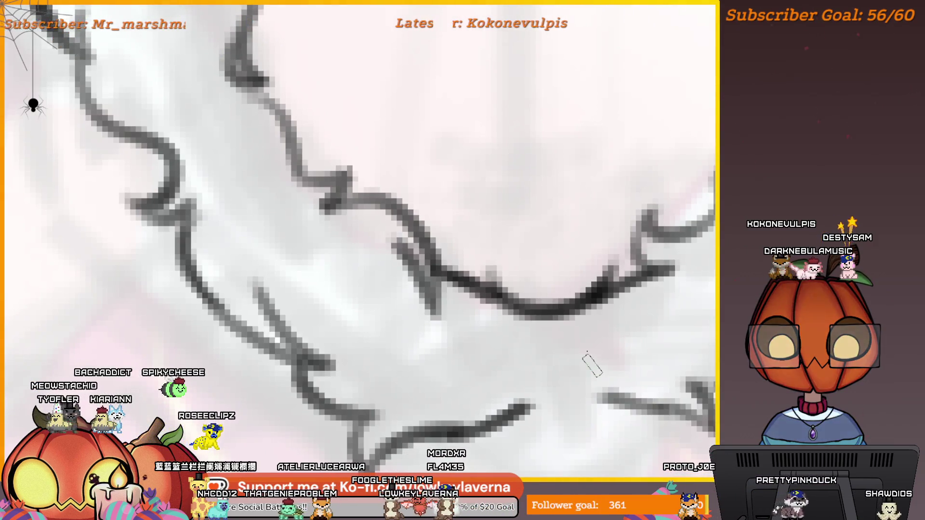
scroll(591, 366, down, 3)
scroll(207, 335, up, 3)
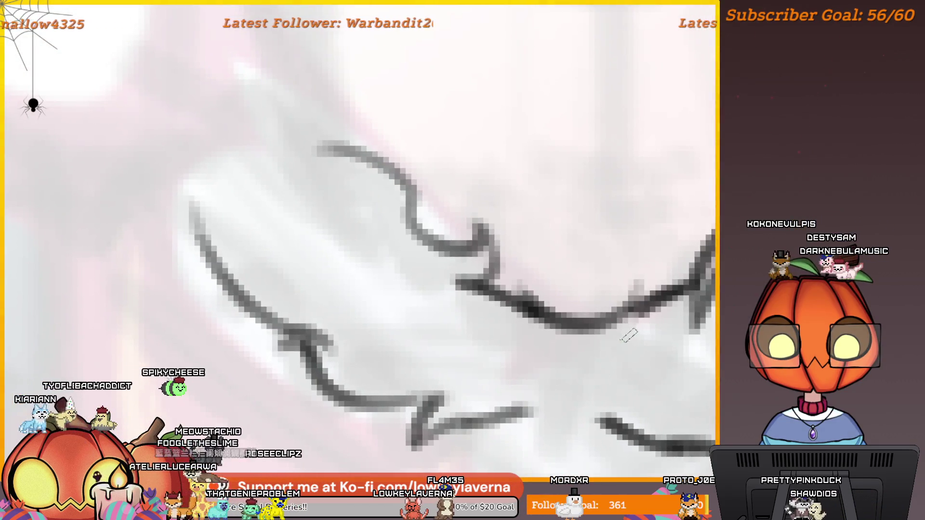
scroll(628, 335, down, 3)
scroll(532, 247, up, 3)
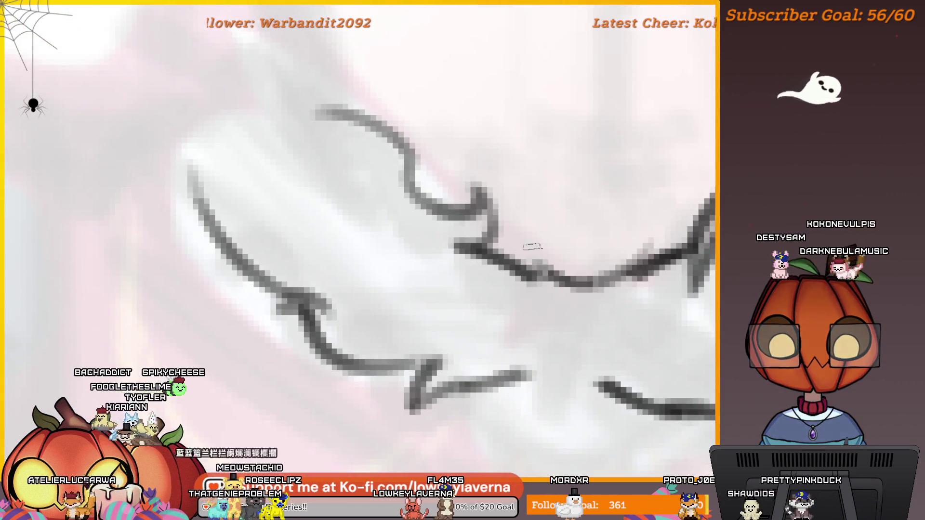
mouse_move(532, 247)
mouse_down()
mouse_move(540, 260)
mouse_move(651, 261)
mouse_up()
key(Delete)
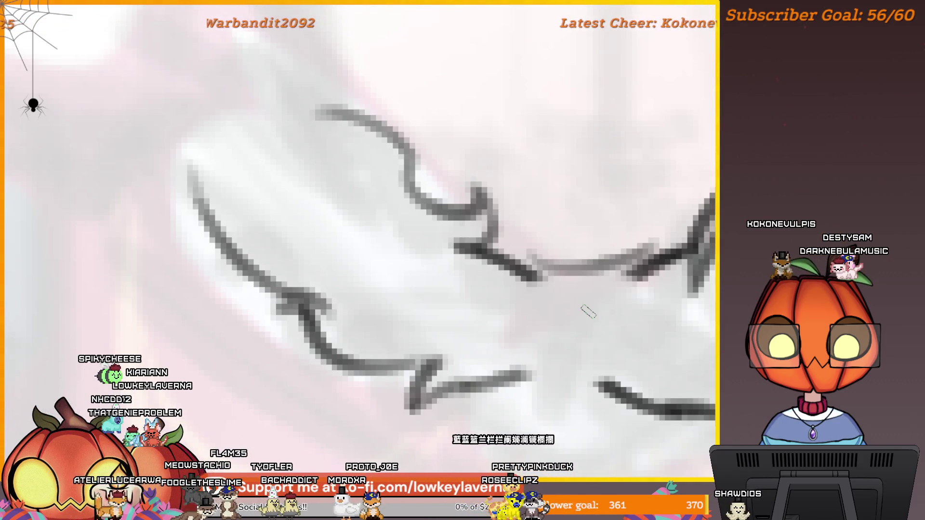
scroll(640, 284, down, 8)
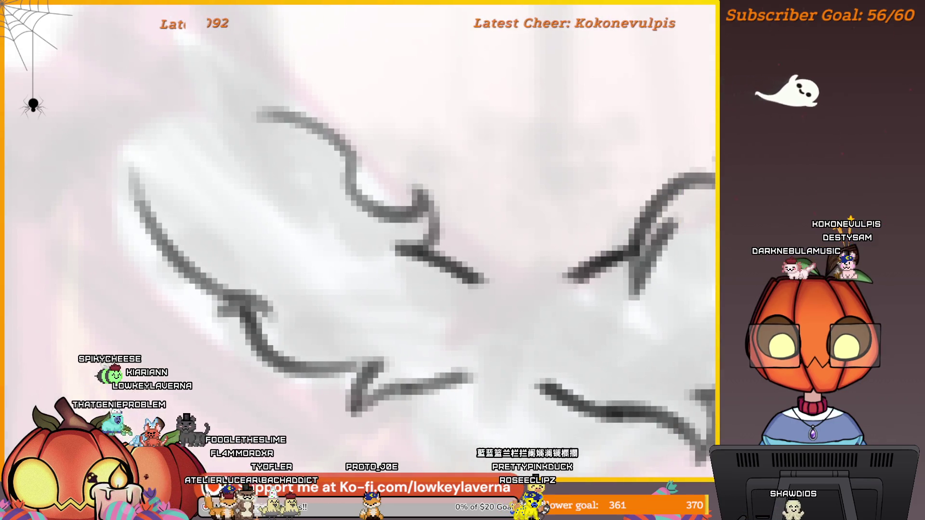
scroll(606, 316, up, 2)
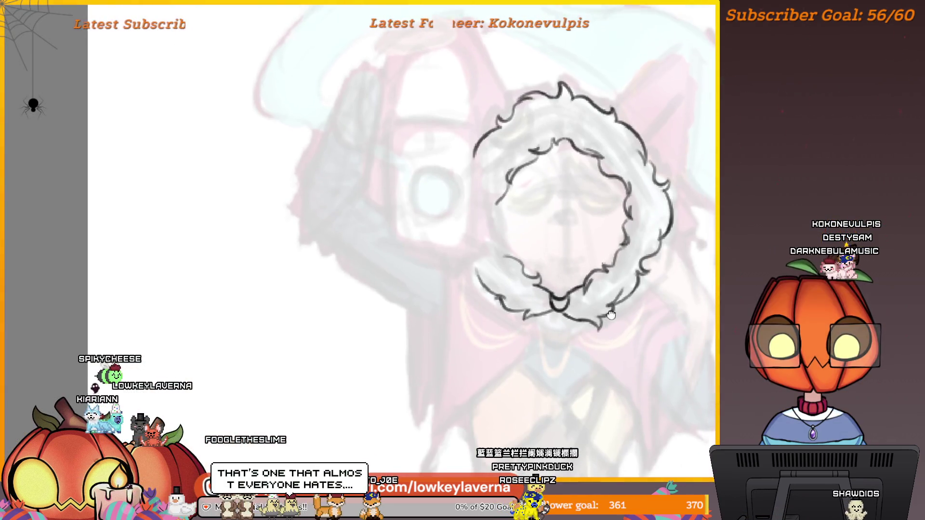
scroll(603, 278, up, 5)
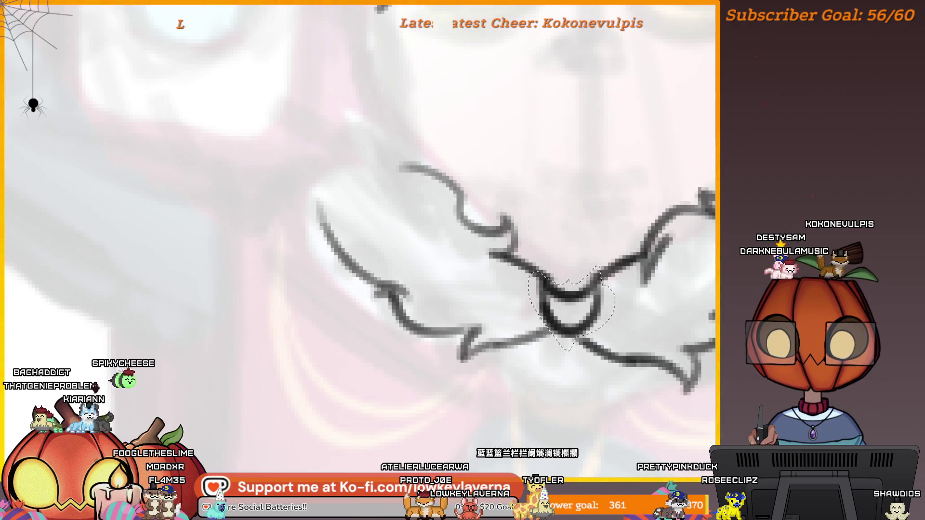
Transform the chin ring, moving it right and stretching it wider
key(ctrl+t)
drag(526, 309, 506, 308)
drag(582, 323, 597, 323)
scroll(594, 323, down, 5)
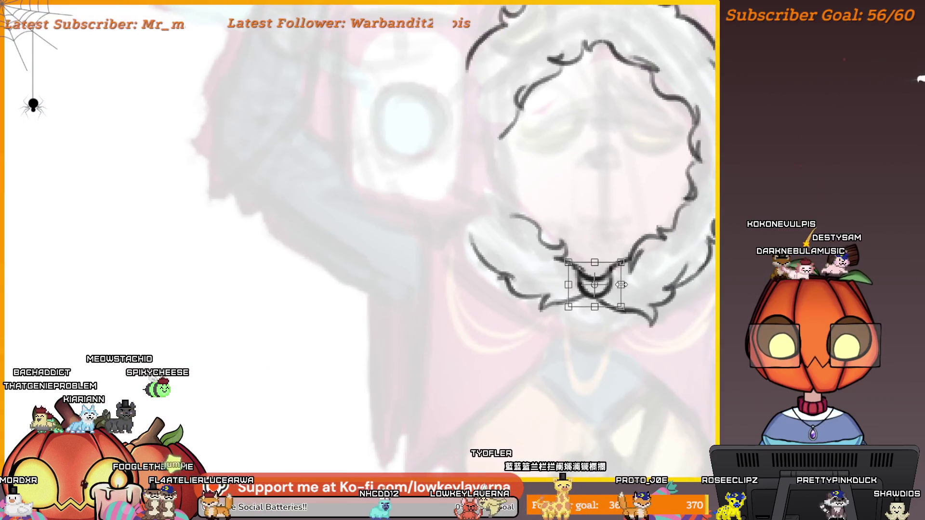
drag(621, 284, 623, 285)
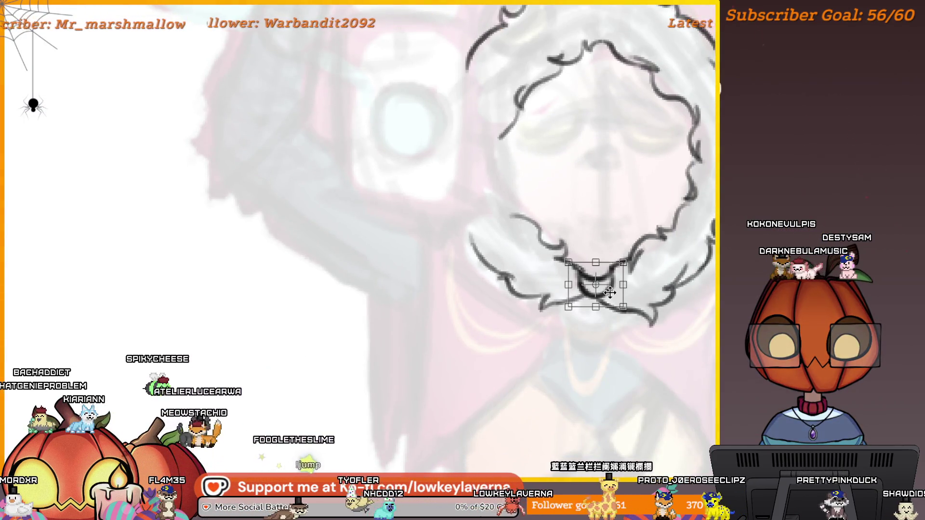
scroll(644, 254, down, 3)
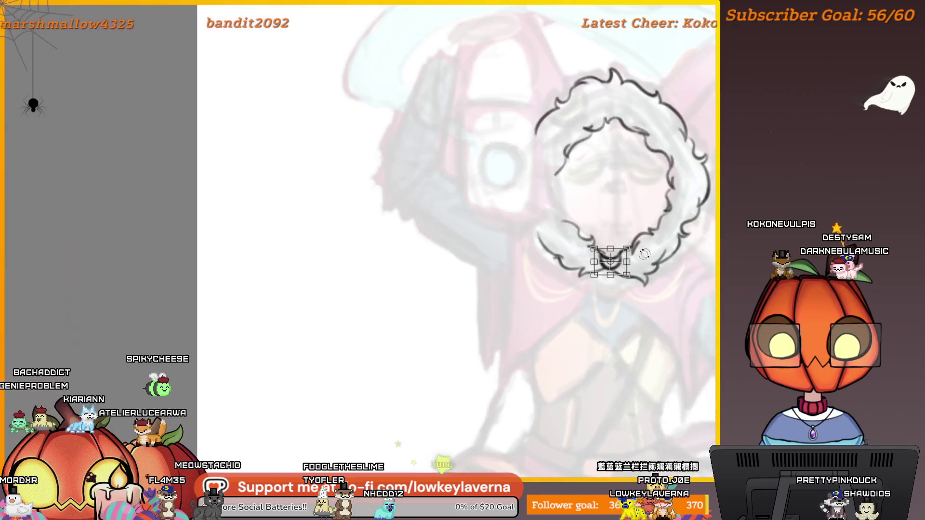
scroll(645, 254, up, 2)
scroll(627, 268, up, 4)
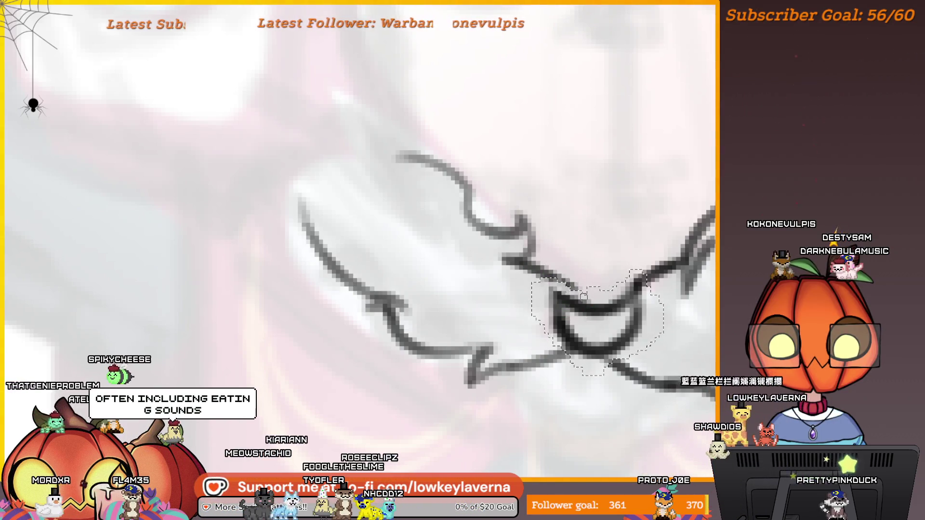
scroll(583, 296, up, 1)
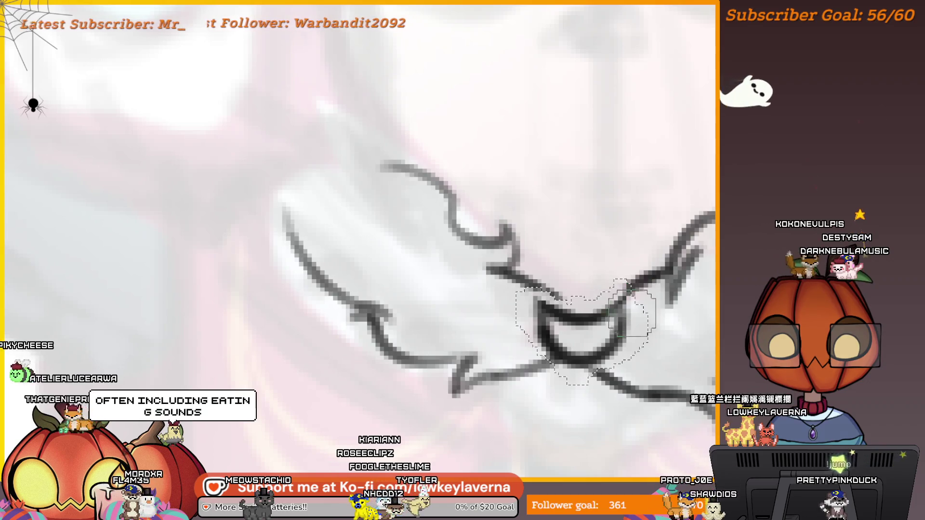
Commit the ring's new position and size, undoing and redoing the last change
key(ctrl+t)
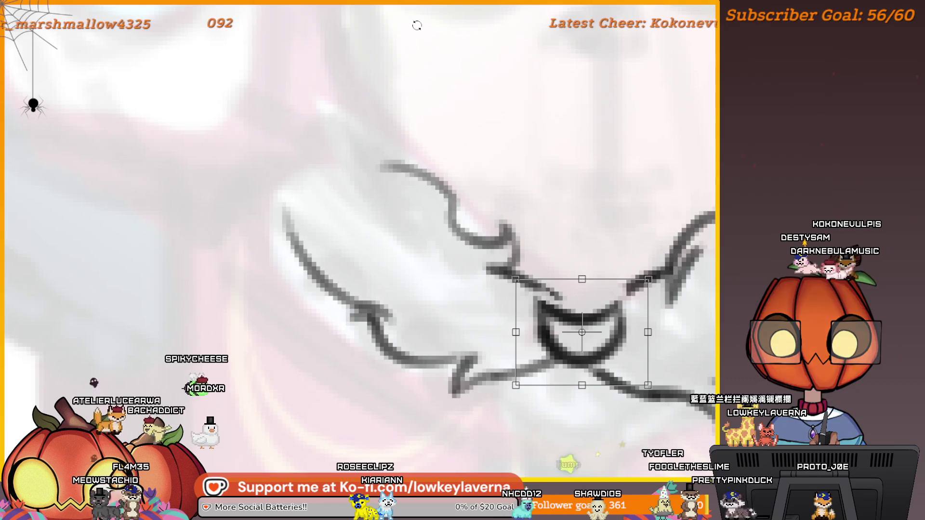
key(Escape)
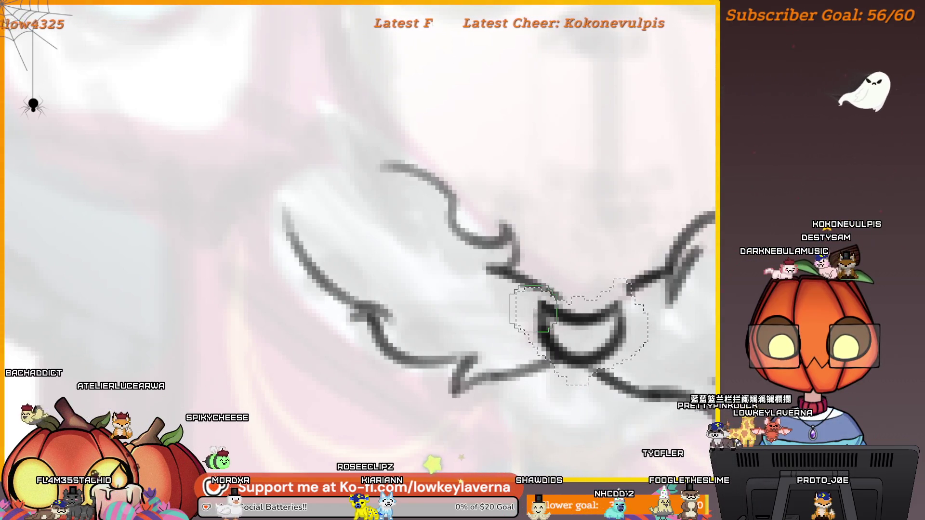
key(ctrl+t)
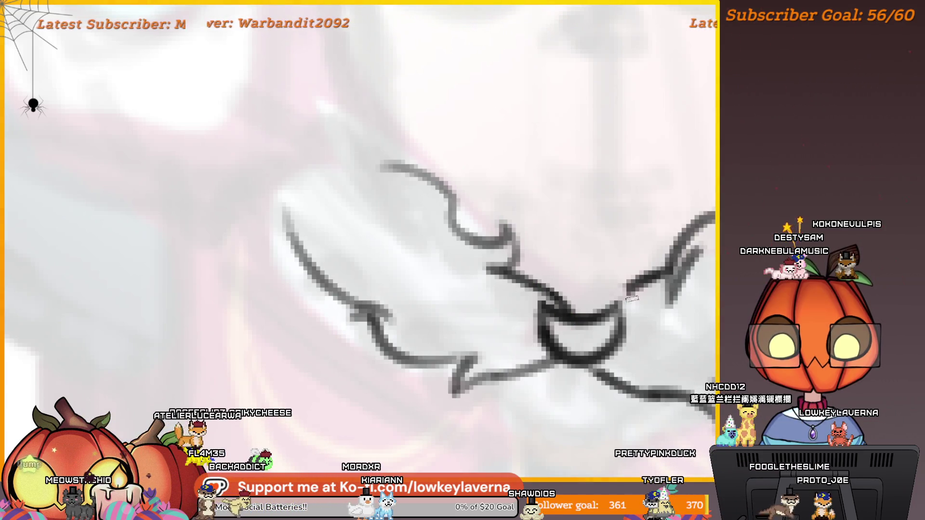
key(ctrl+z)
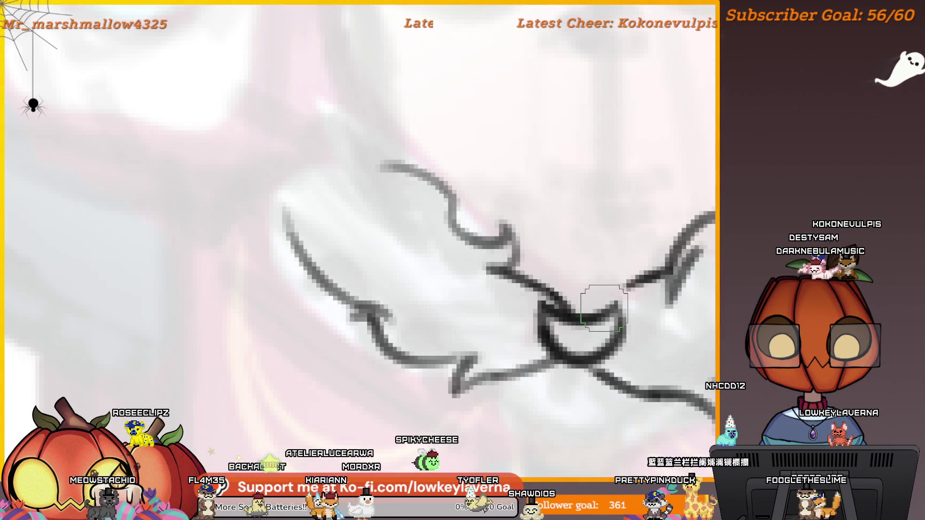
key(ctrl+y)
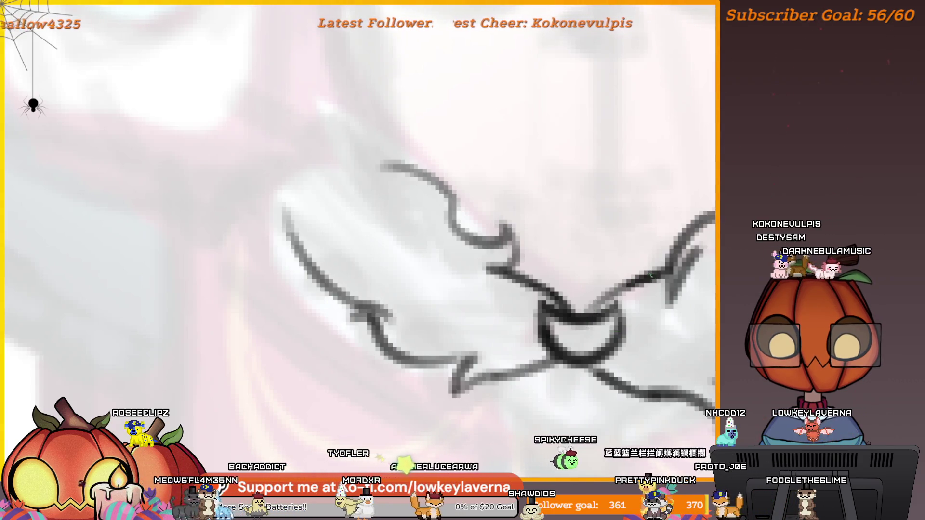
scroll(675, 241, down, 5)
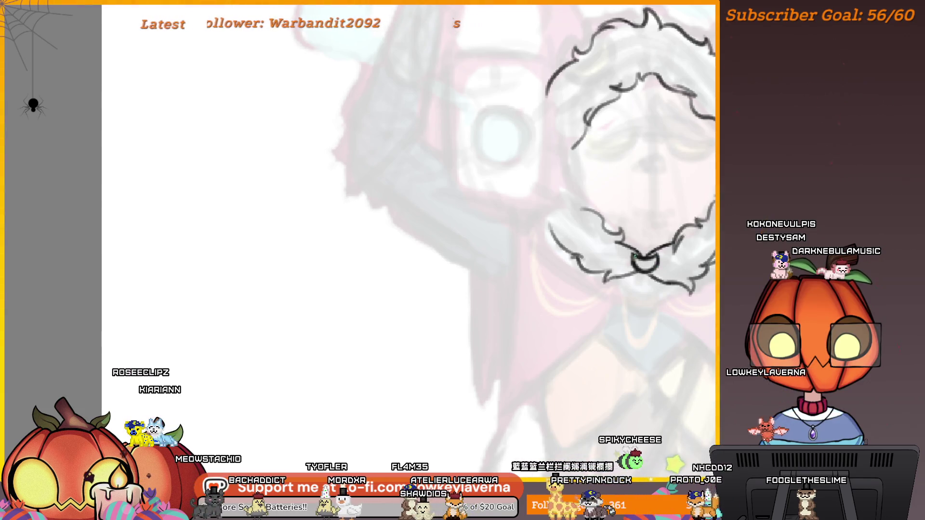
Undo the earlier head stroke and draw a long curve from the collar ring down-left
scroll(676, 234, down, 5)
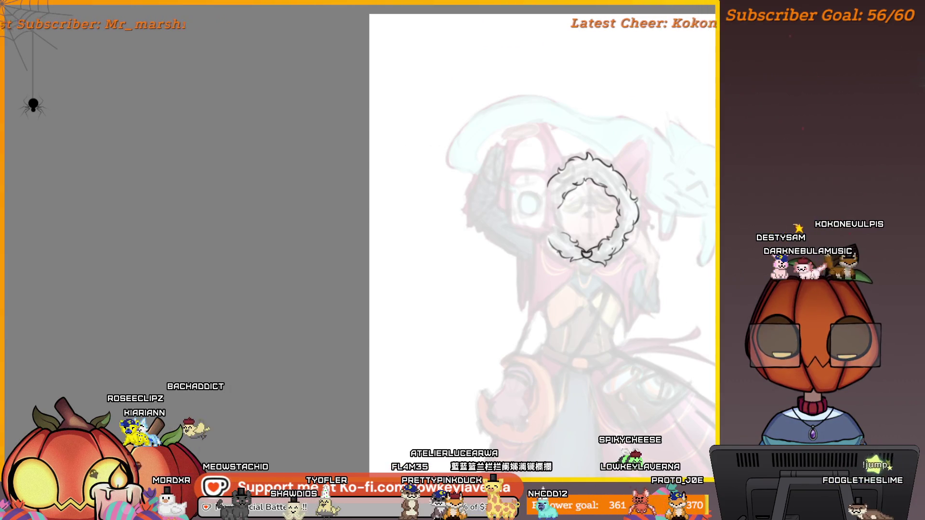
scroll(587, 232, up, 5)
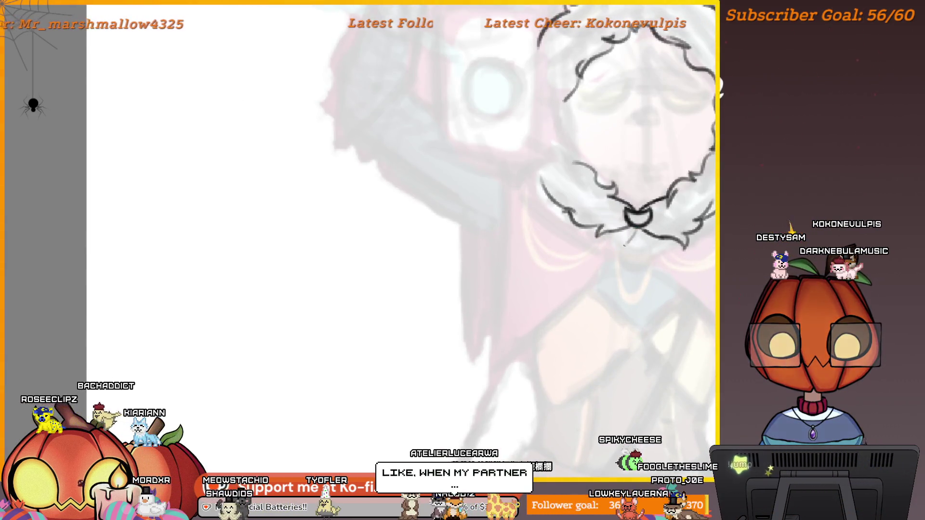
key(ctrl+z)
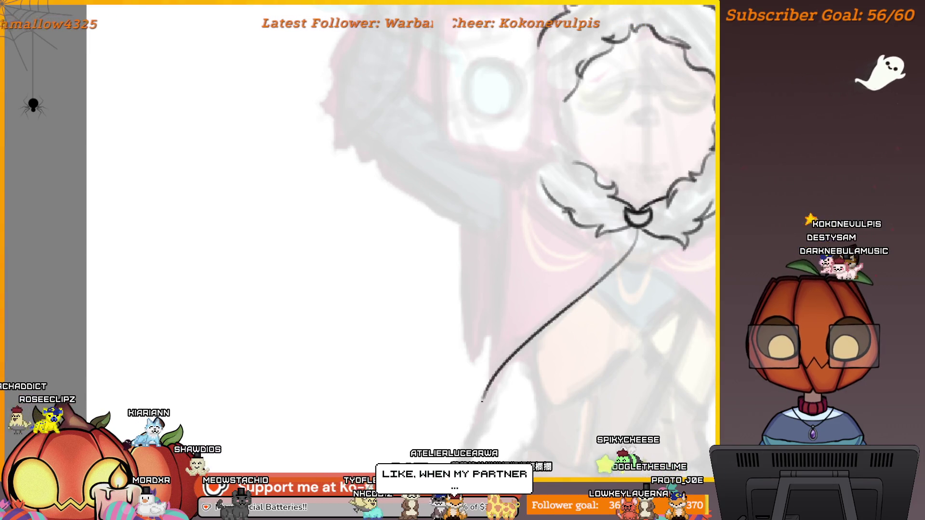
drag(597, 277, 629, 285)
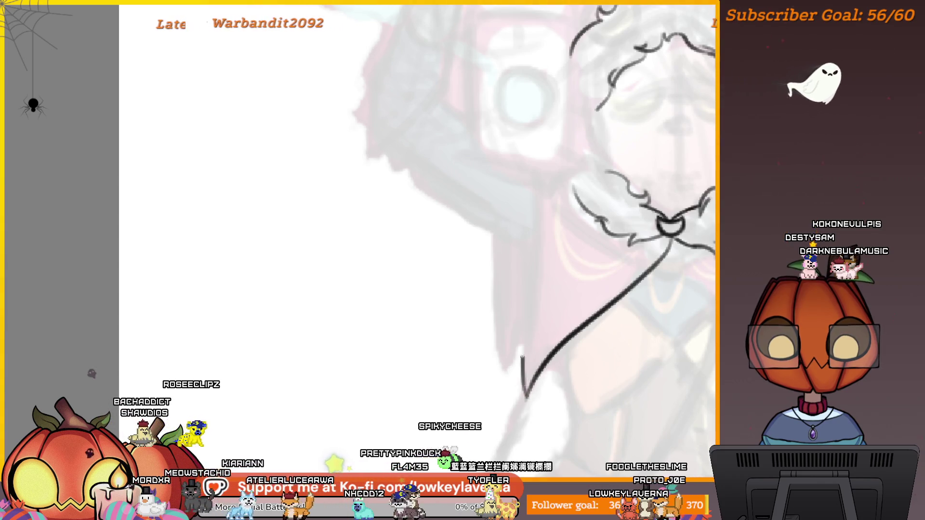
scroll(654, 233, down, 5)
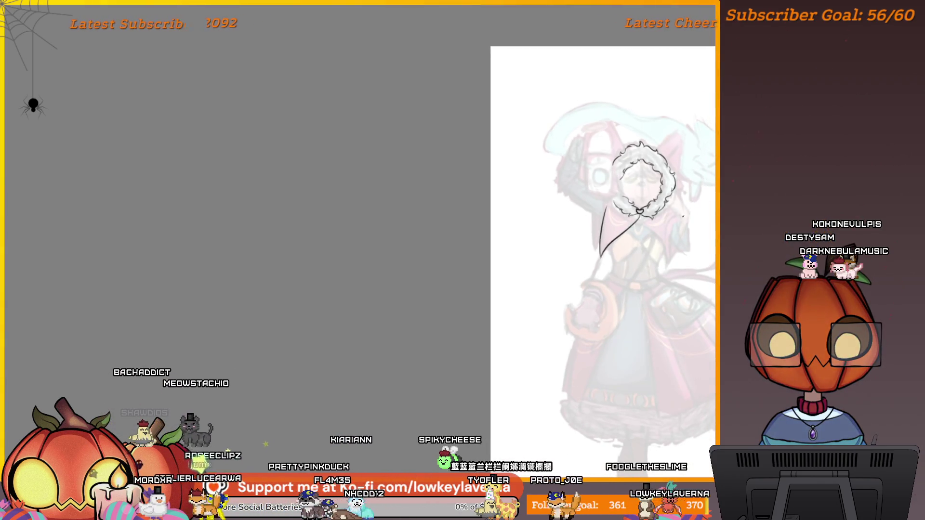
scroll(626, 220, up, 5)
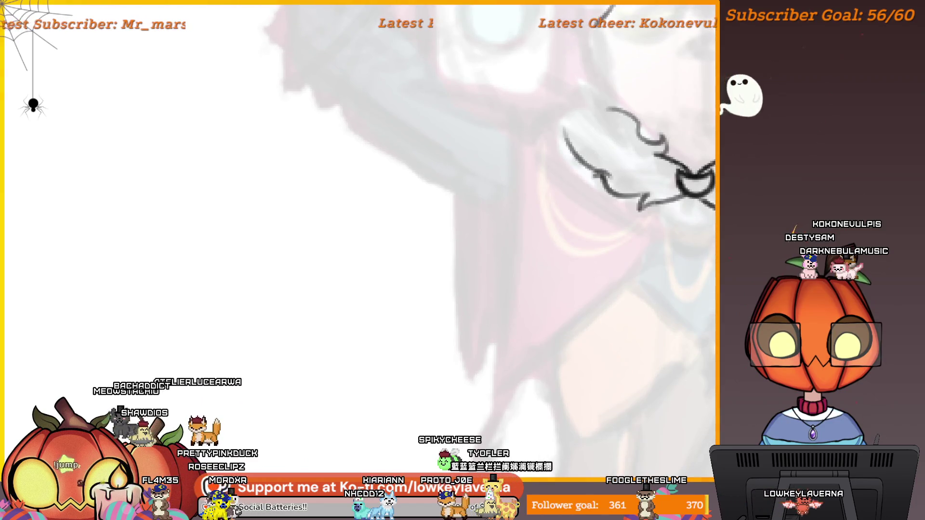
drag(696, 200, 498, 424)
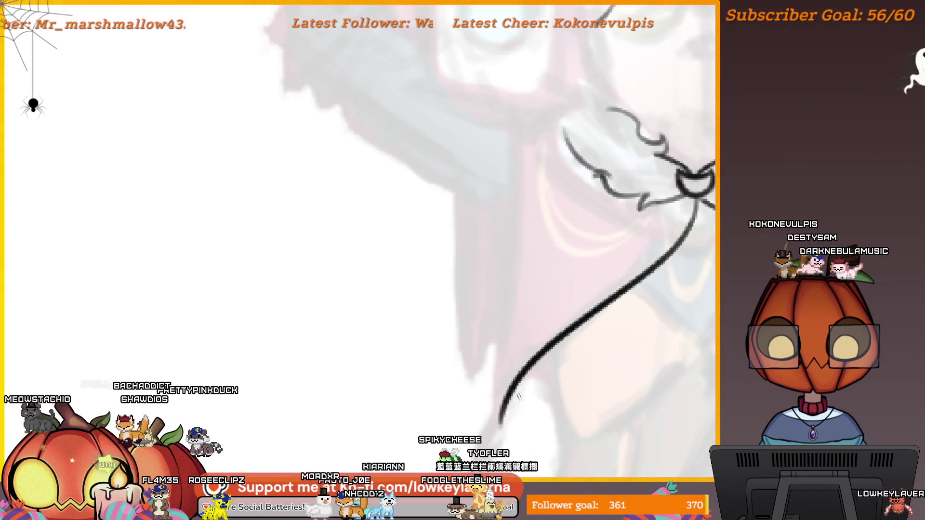
scroll(599, 242, down, 5)
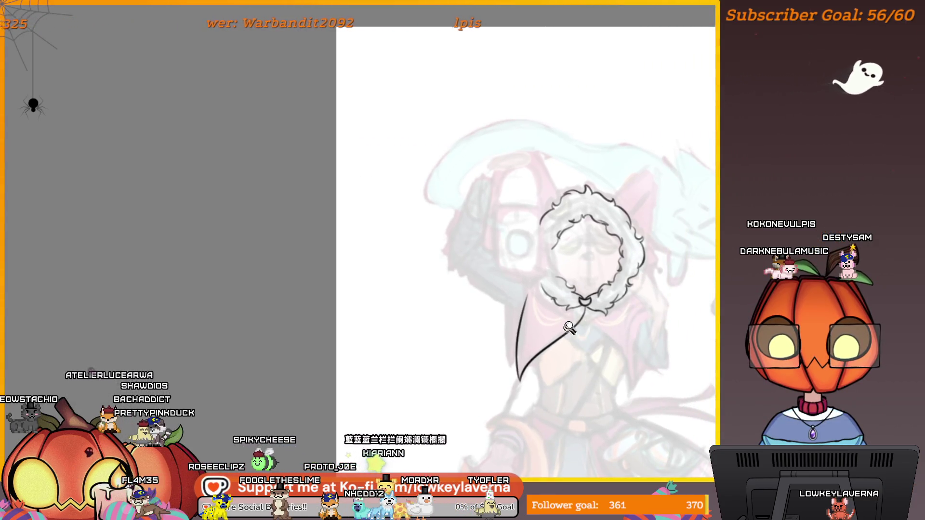
scroll(570, 328, up, 5)
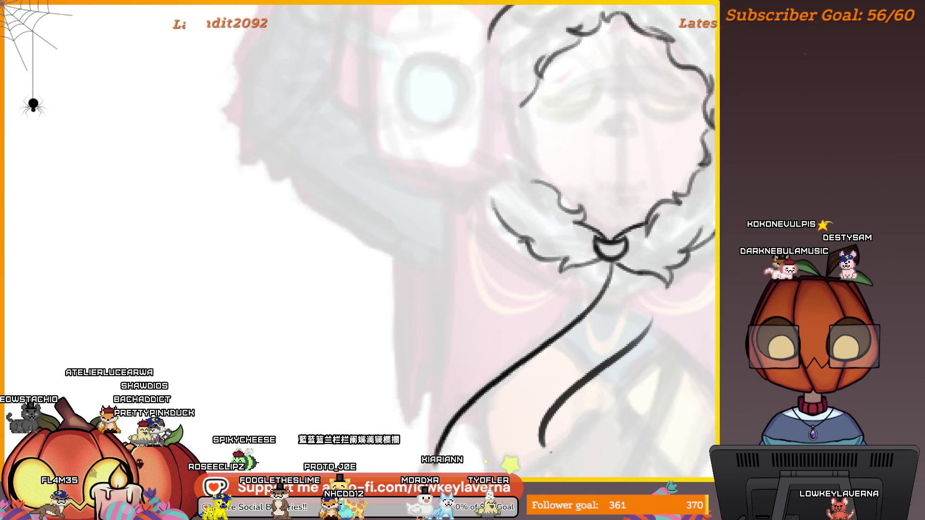
Undo and redraw the long diagonal collar curve further down the figure
drag(588, 365, 690, 324)
key(ctrl+z)
drag(709, 212, 523, 418)
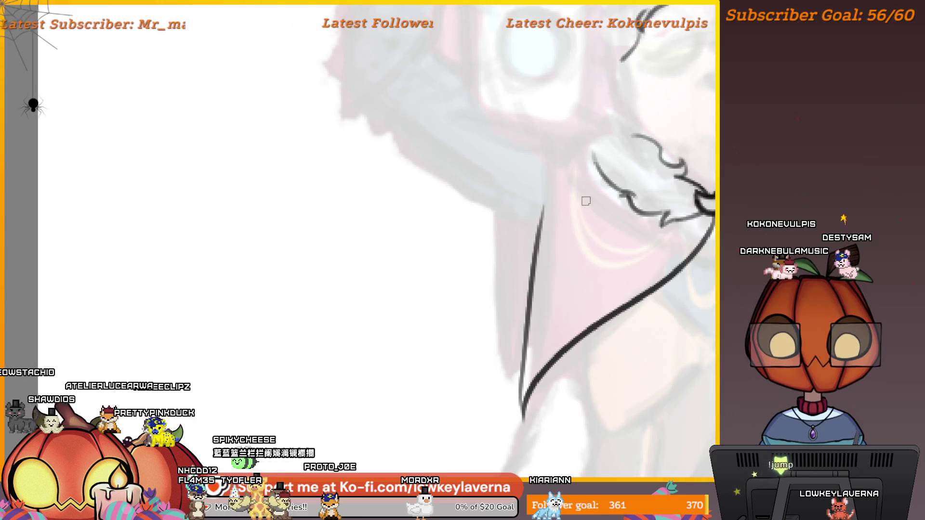
scroll(586, 200, down, 3)
scroll(630, 244, up, 3)
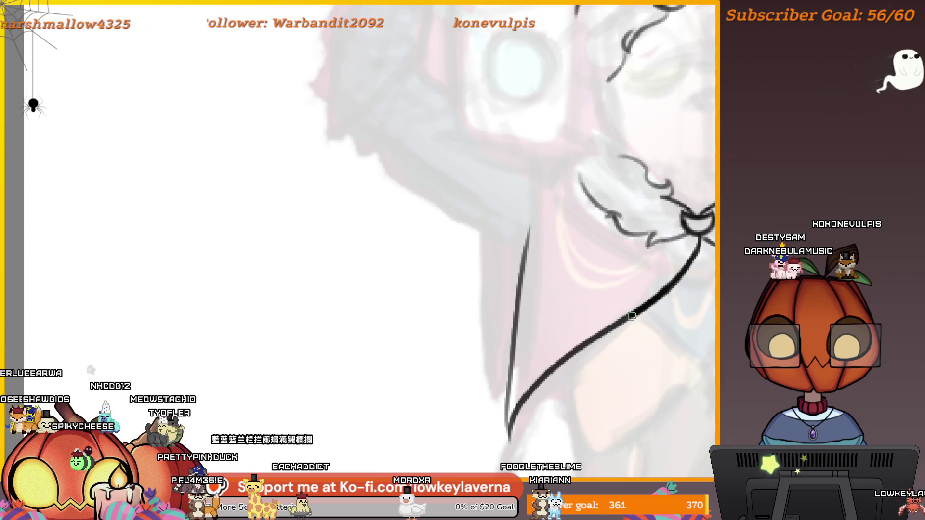
key(ctrl+z)
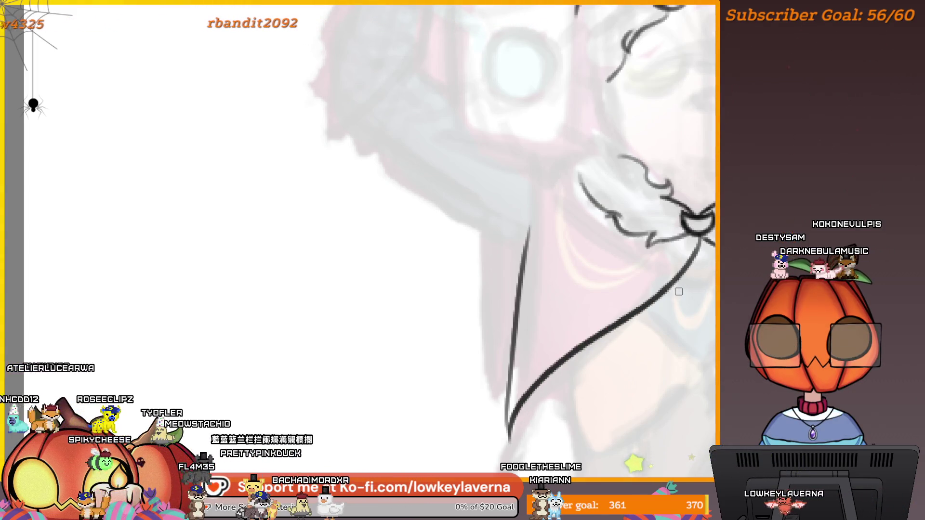
key(ctrl+z)
drag(699, 239, 503, 450)
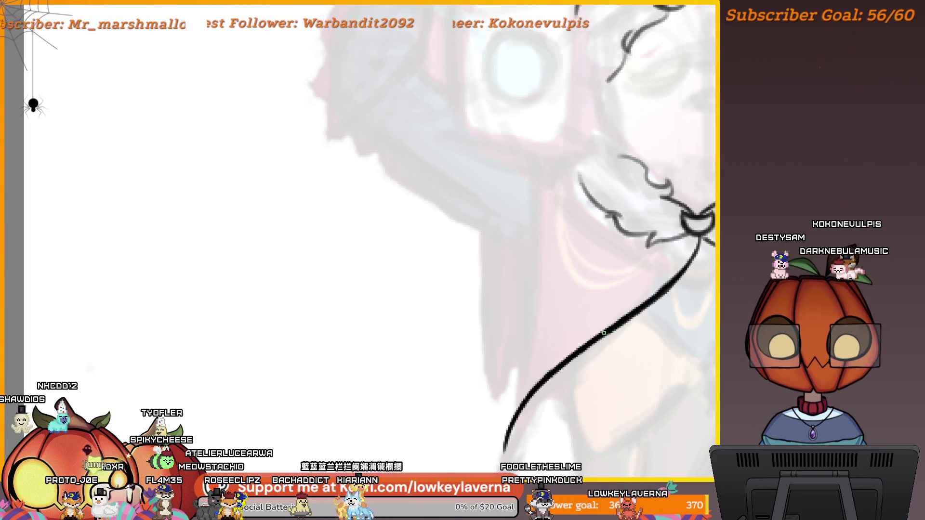
Extend the vertical line toward the collar, trying and undoing a near-vertical cape line
drag(504, 288, 501, 195)
key(ctrl+minus)
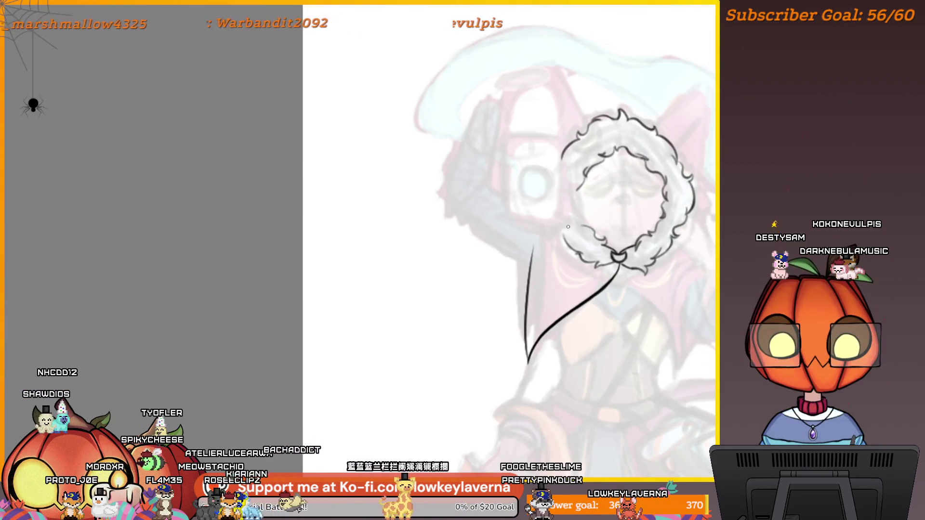
drag(545, 226, 535, 340)
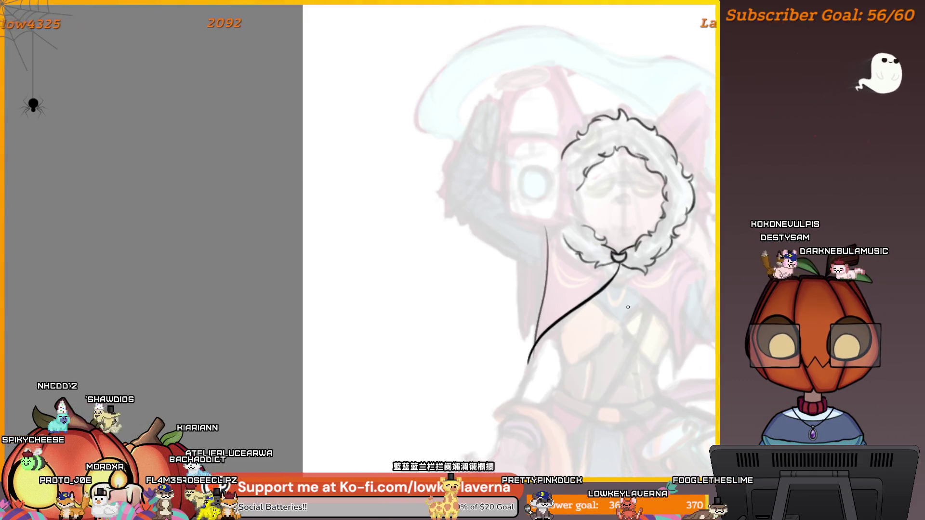
key(m)
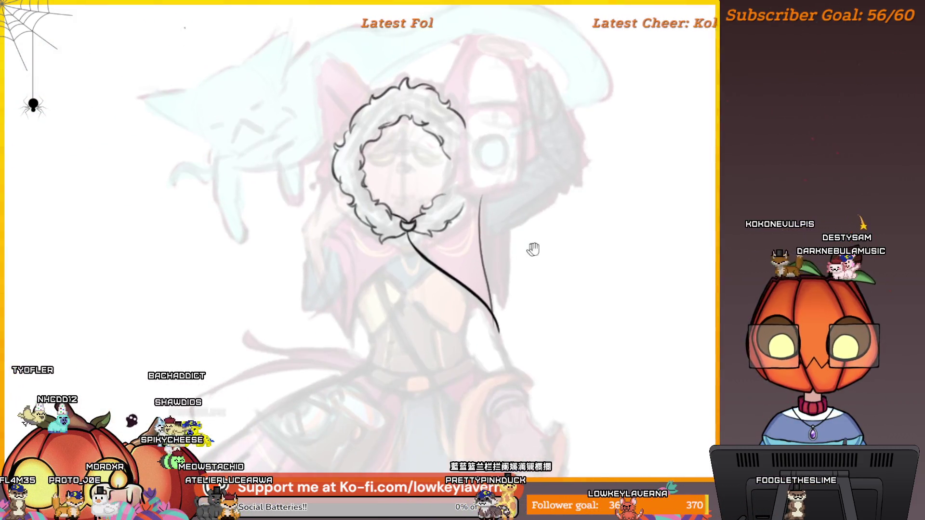
key(ctrl+z)
click(523, 267)
drag(523, 267, 605, 231)
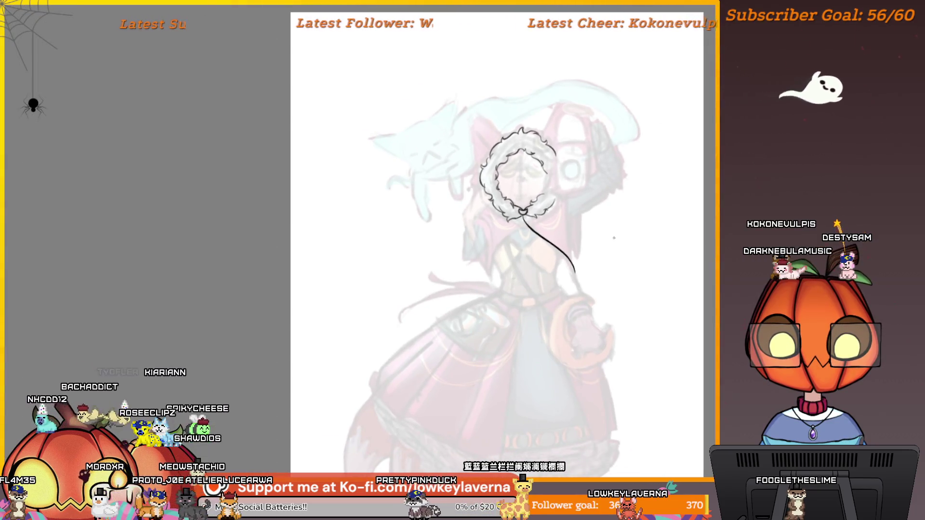
Draw a long line from under the collar clasp down-right
scroll(591, 188, up, 5)
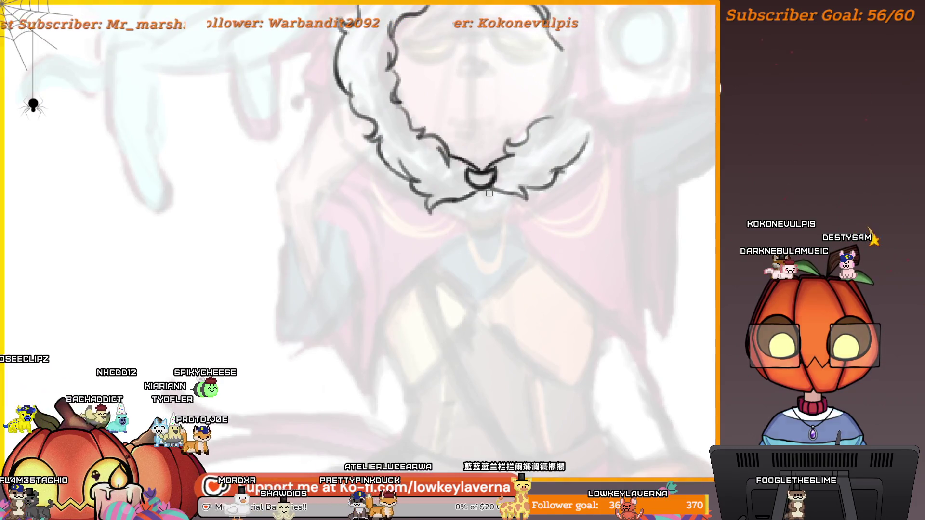
mouse_move(489, 193)
mouse_down()
mouse_move(559, 301)
mouse_move(638, 393)
mouse_up()
scroll(640, 410, up, 1)
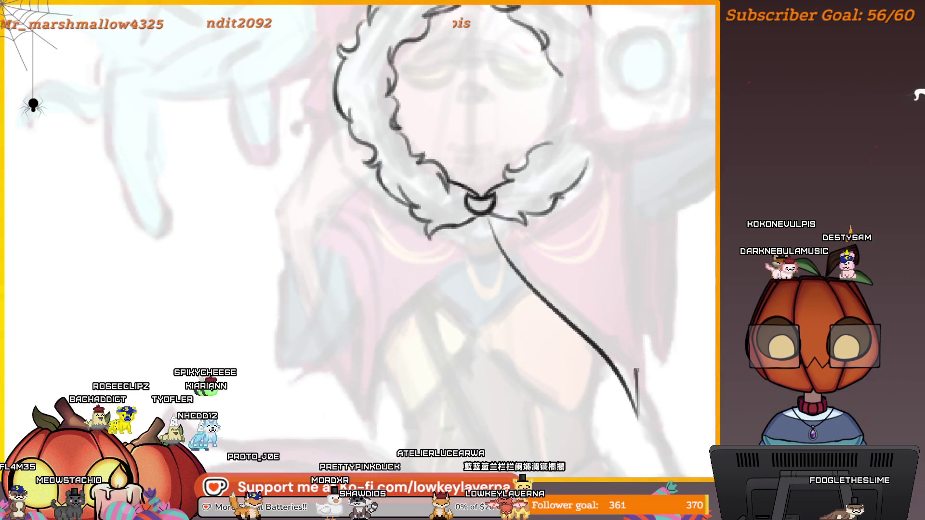
scroll(639, 112, down, 5)
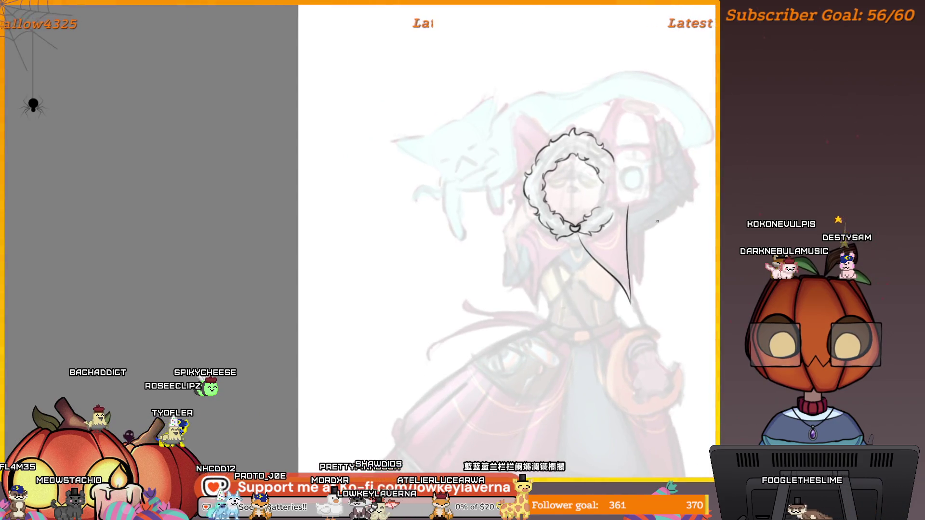
scroll(657, 221, down, 2)
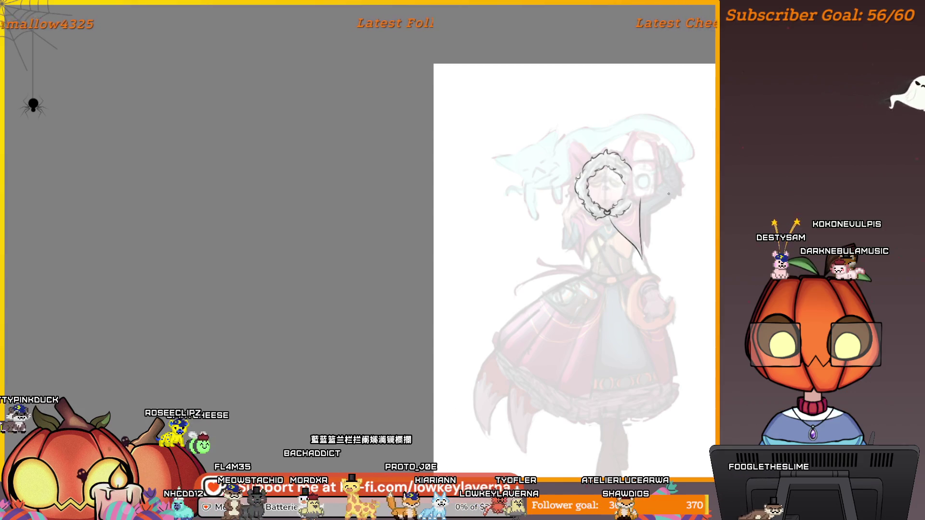
scroll(668, 195, up, 5)
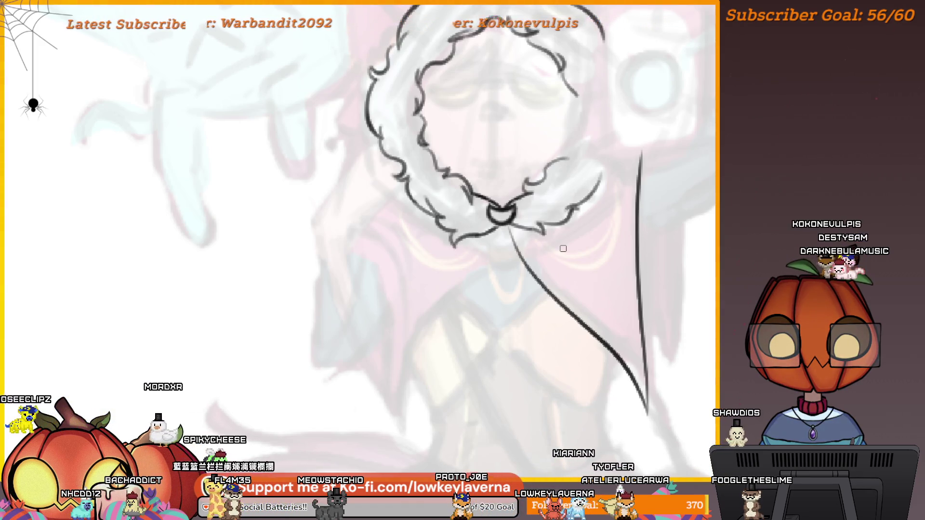
Remove the two long lines below the neck and hide the black hair and collar lineart
drag(582, 263, 584, 275)
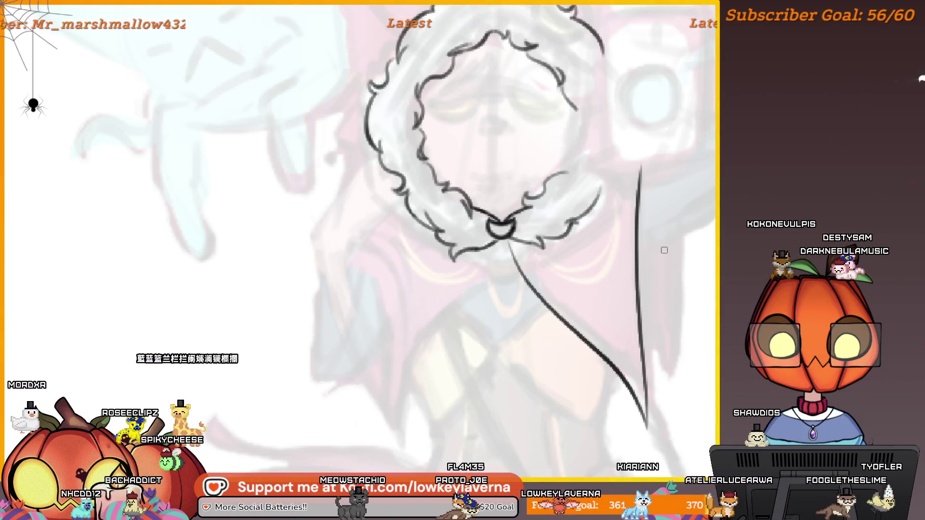
drag(645, 314, 652, 321)
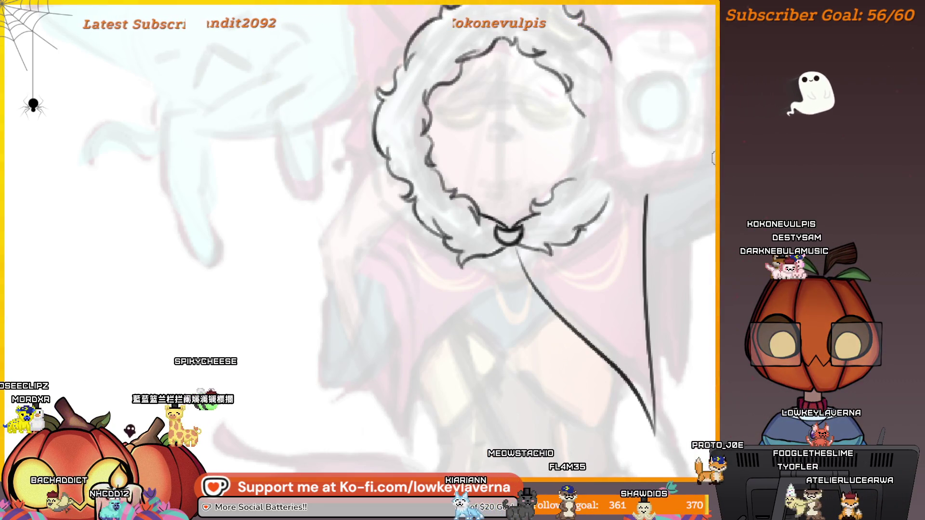
mouse_move(556, 264)
mouse_down()
mouse_move(501, 217)
mouse_move(472, 208)
mouse_up()
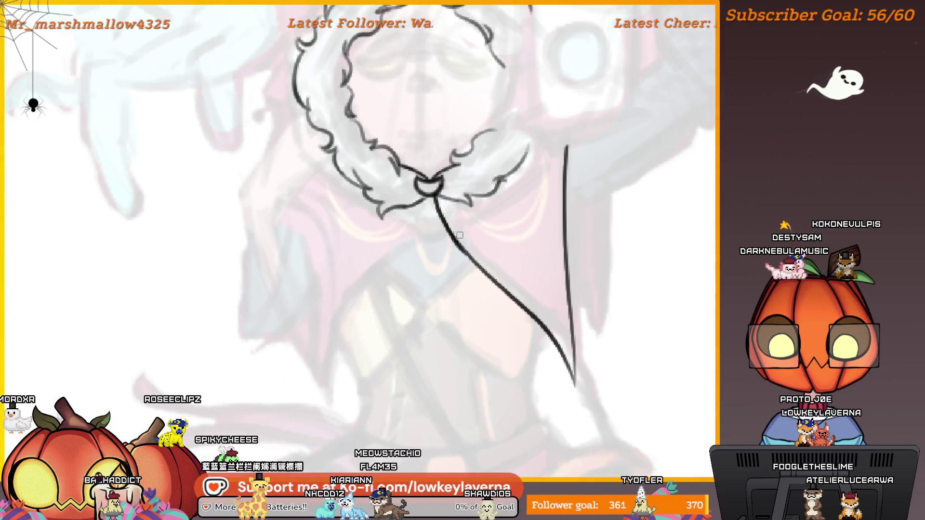
drag(472, 209, 436, 199)
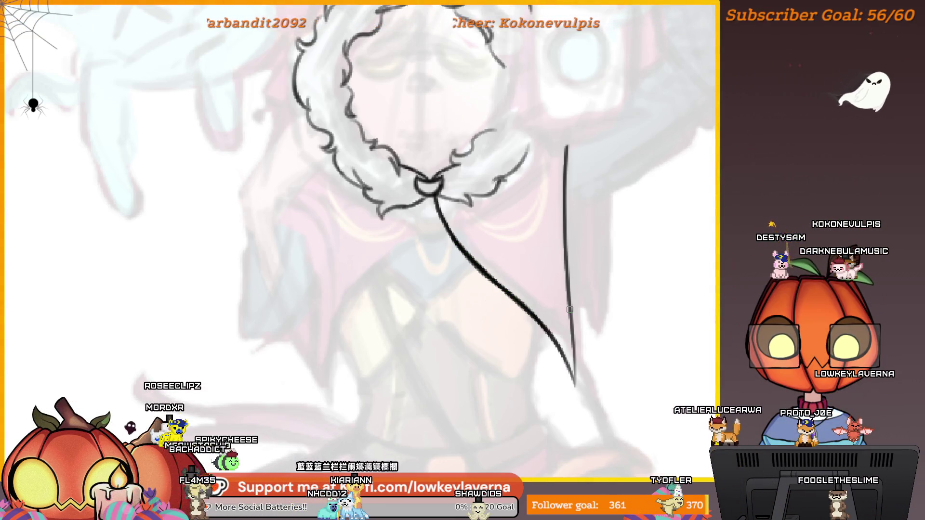
mouse_move(608, 355)
mouse_down()
mouse_move(698, 399)
mouse_move(644, 406)
mouse_move(684, 401)
mouse_up()
key(ctrl+0)
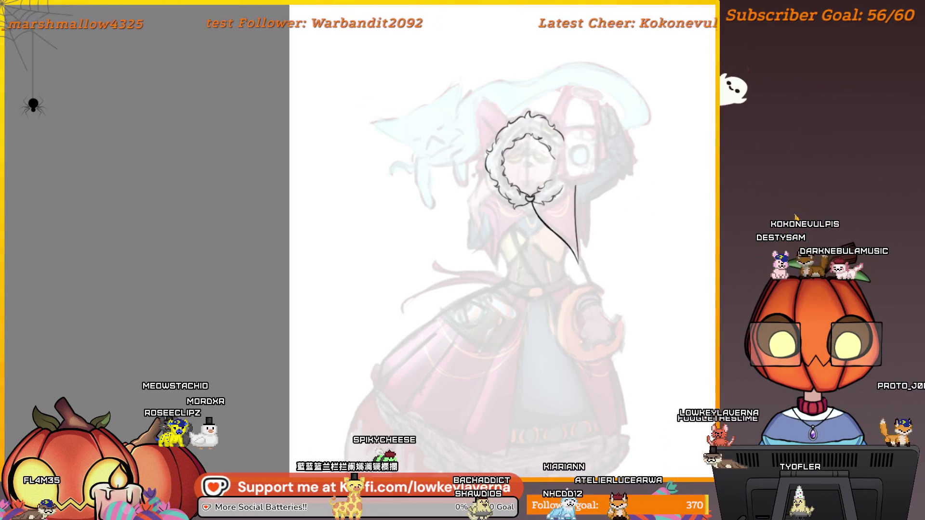
key(ctrl+z)
key(ctrl+z)
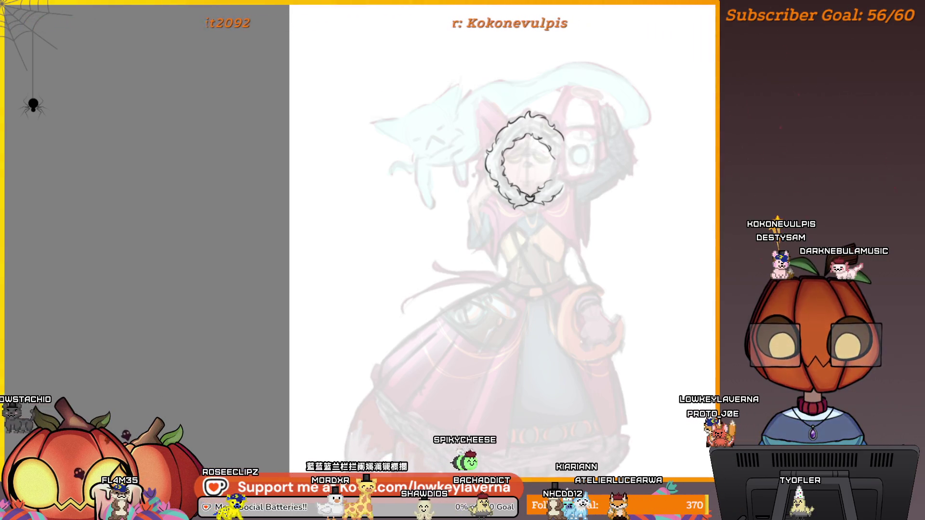
key(ctrl+z)
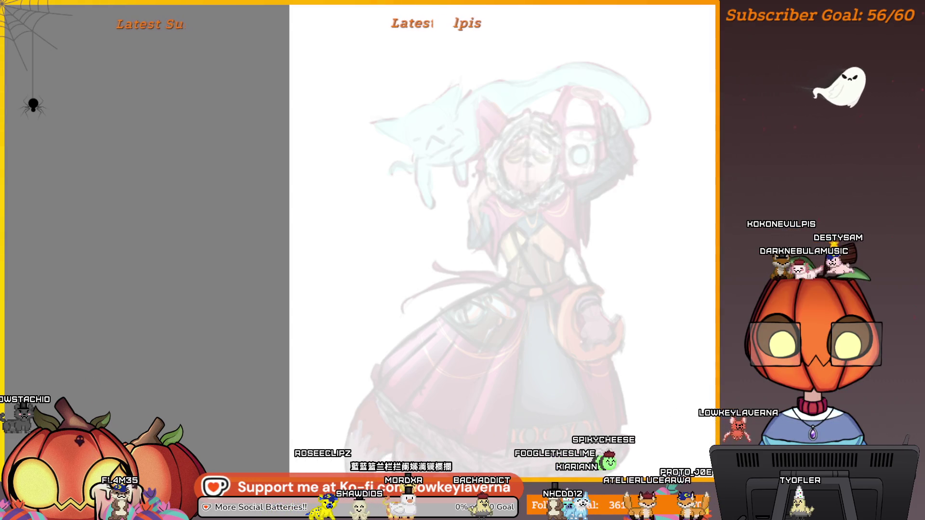
scroll(601, 265, up, 6)
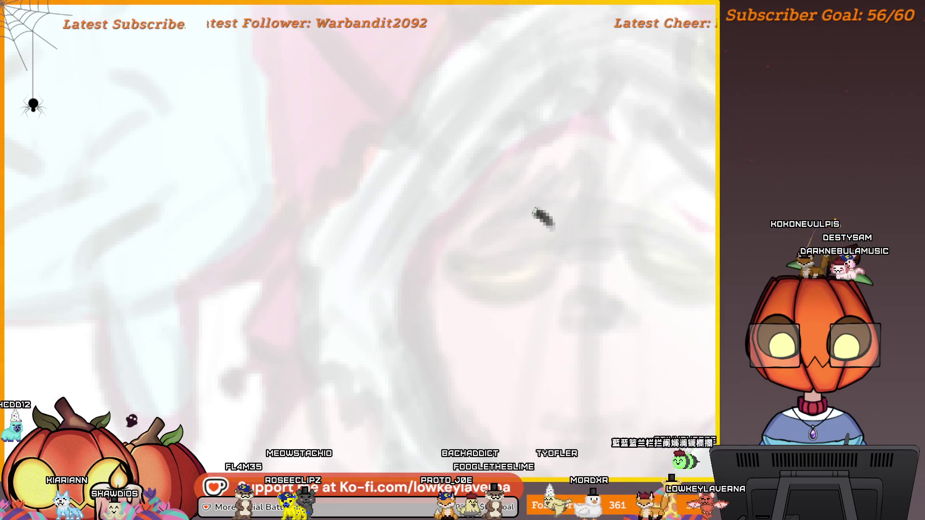
Ink an arched eyebrow over the eye, finishing it with a tapered tail
drag(475, 232, 568, 222)
scroll(562, 217, up, 3)
drag(562, 190, 611, 228)
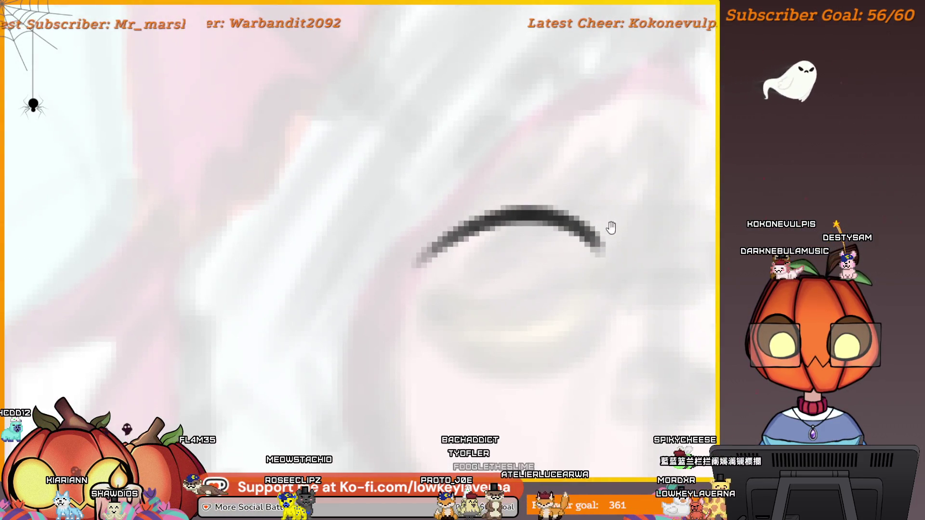
drag(424, 260, 396, 296)
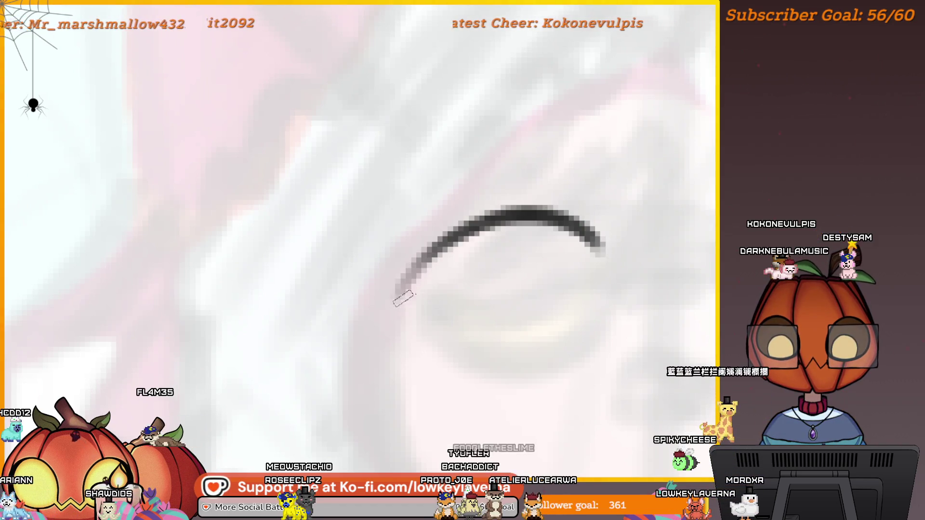
scroll(619, 283, down, 5)
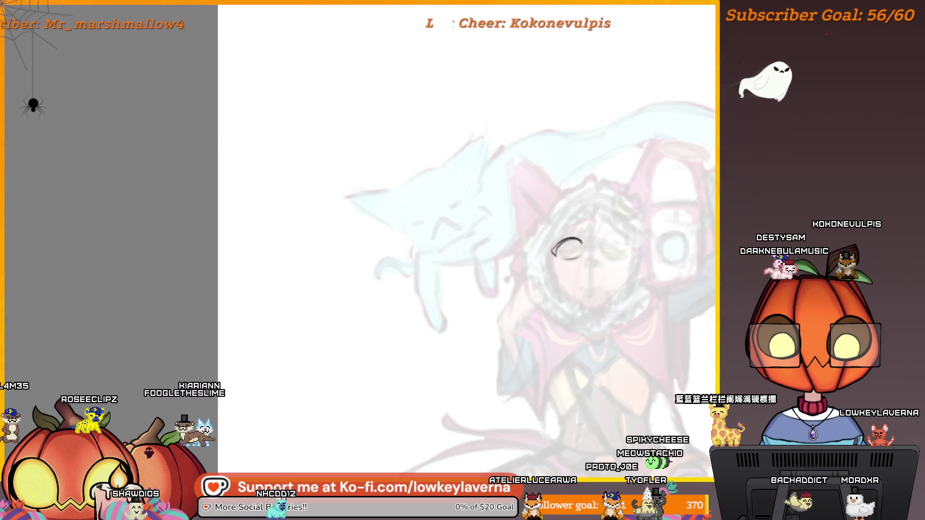
scroll(612, 301, down, 3)
scroll(655, 278, down, 1)
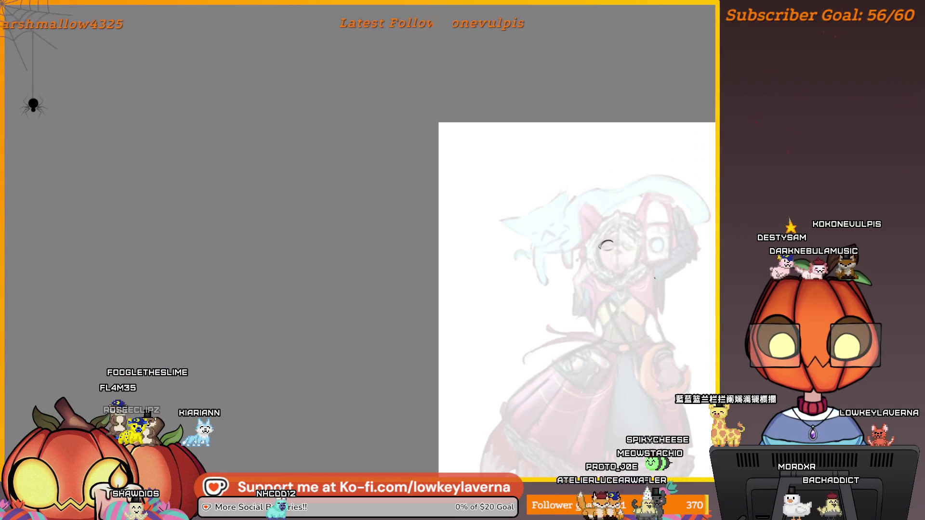
scroll(654, 276, up, 5)
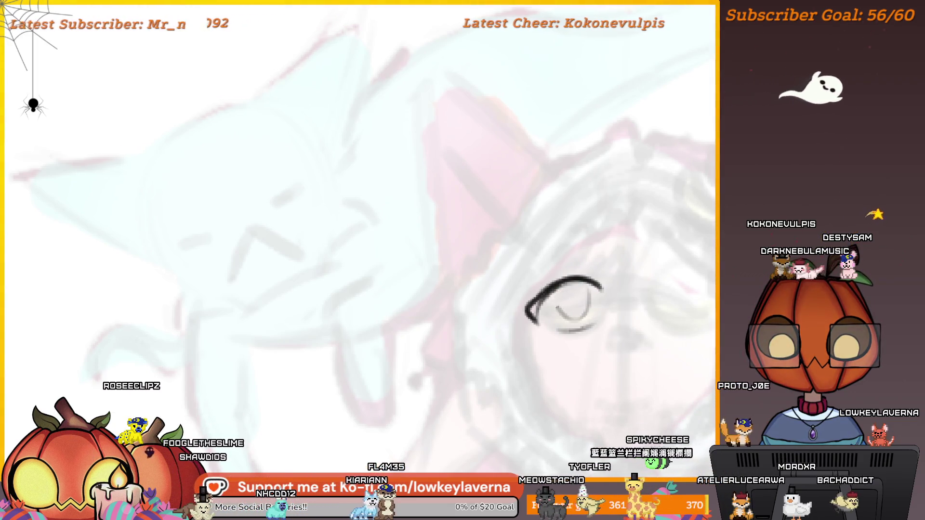
scroll(557, 308, down, 5)
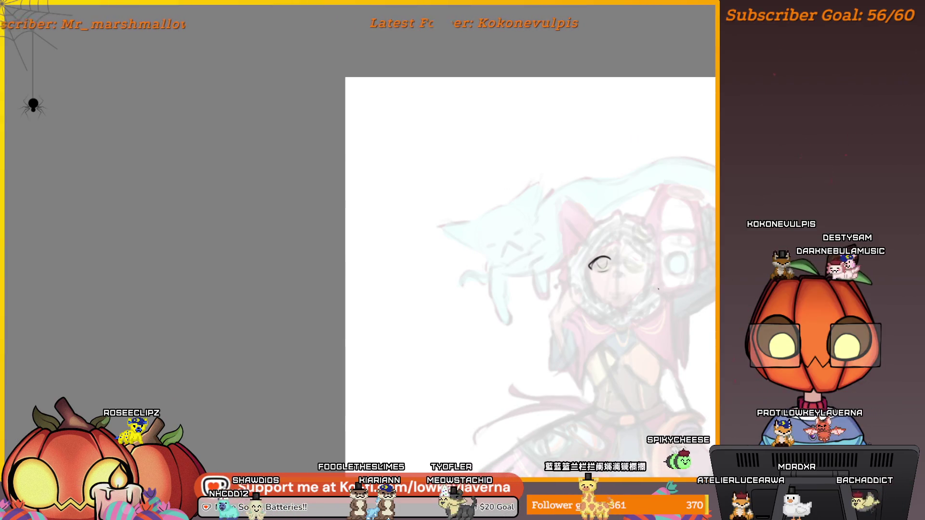
Mirror the canvas and zoom in close to check the inked eye
key(m)
drag(190, 324, 584, 292)
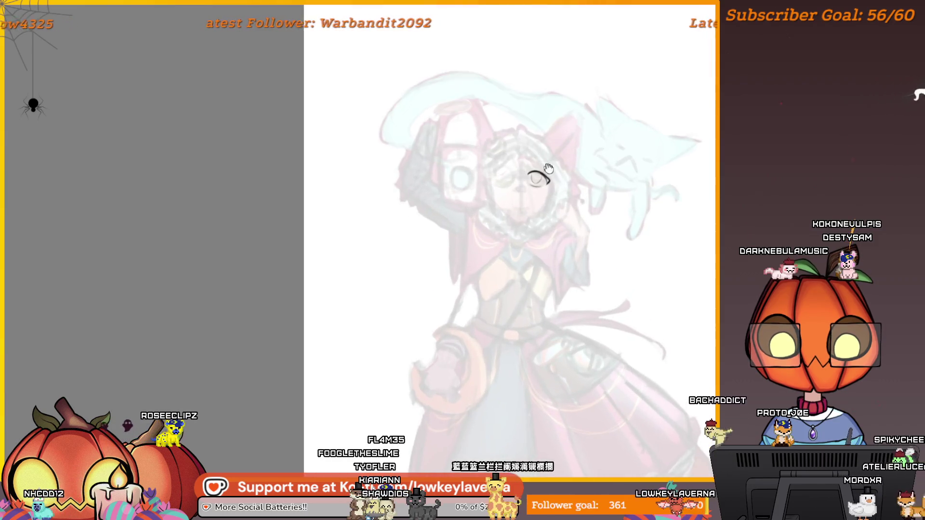
drag(549, 168, 573, 194)
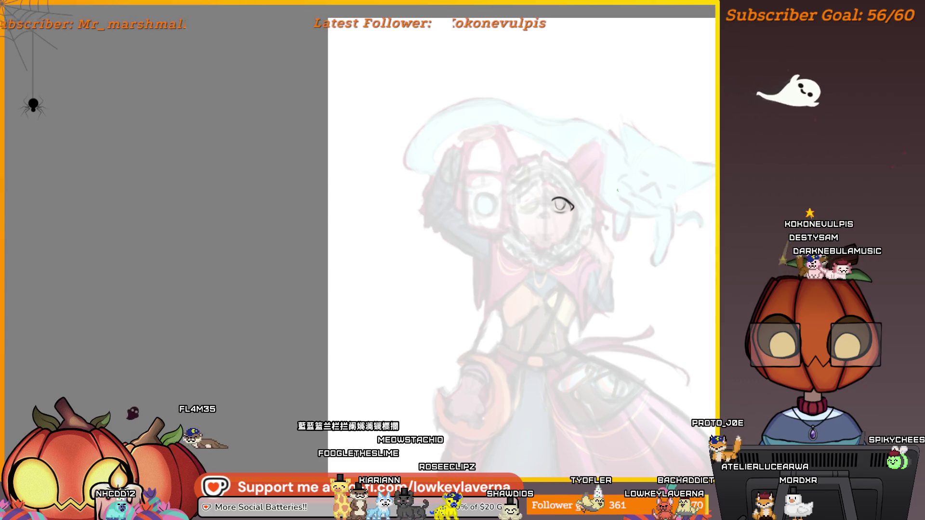
click(552, 220)
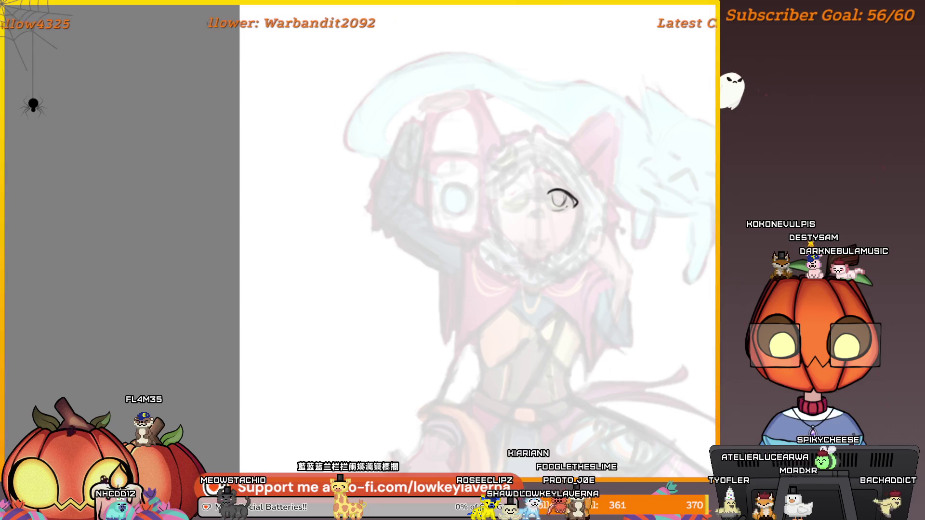
alt+click(625, 186)
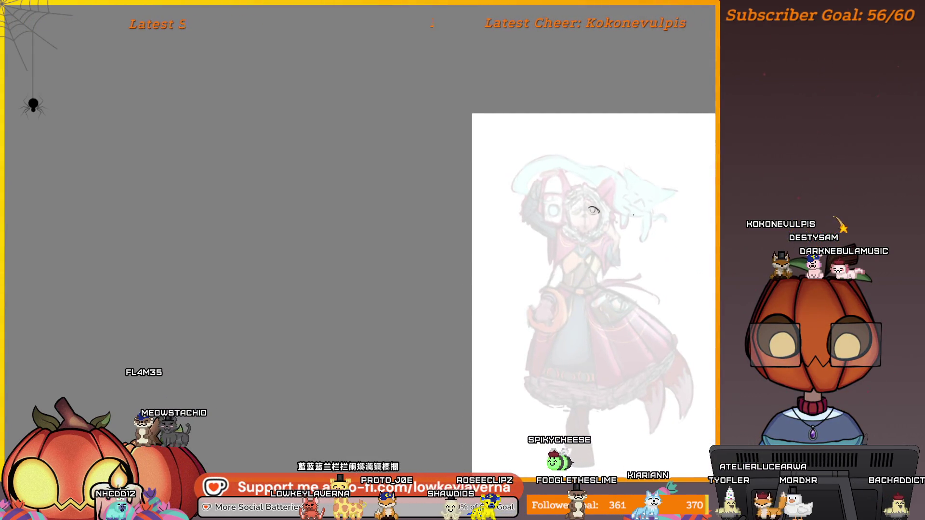
click(595, 207)
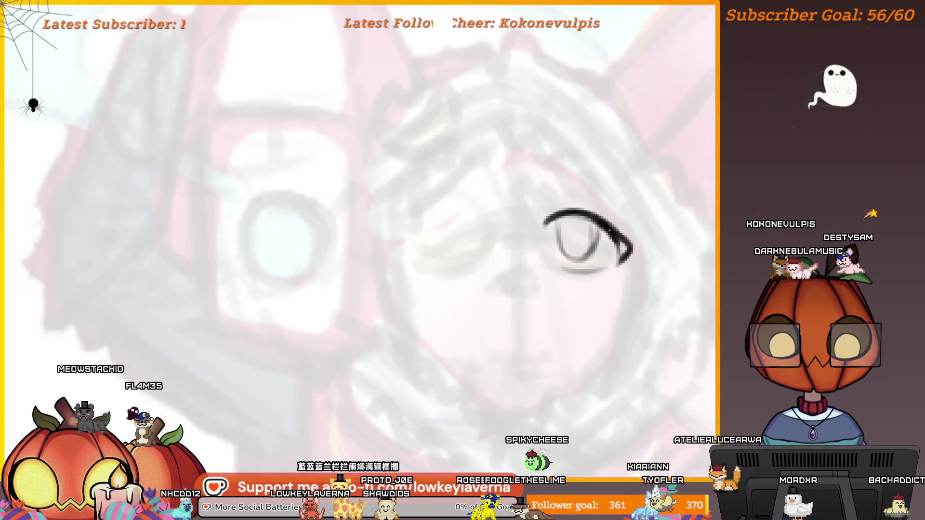
drag(609, 230, 620, 244)
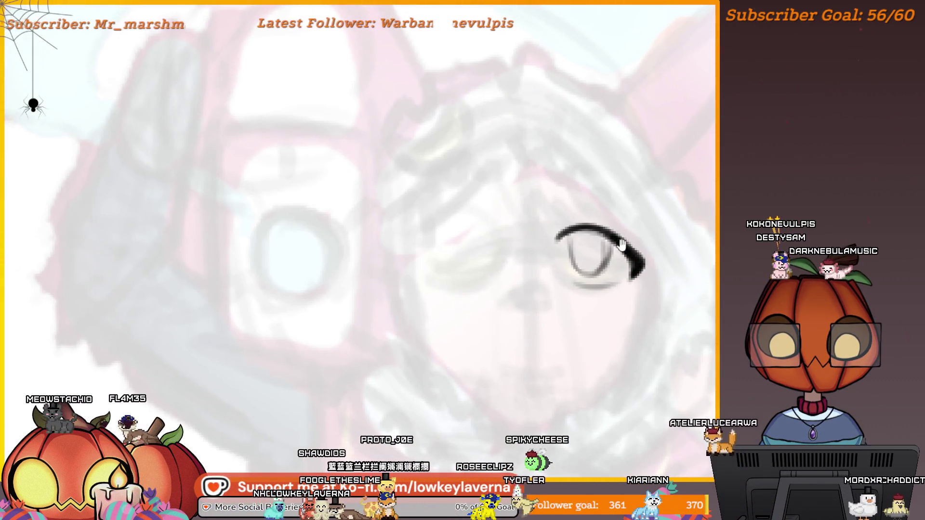
scroll(588, 226, down, 5)
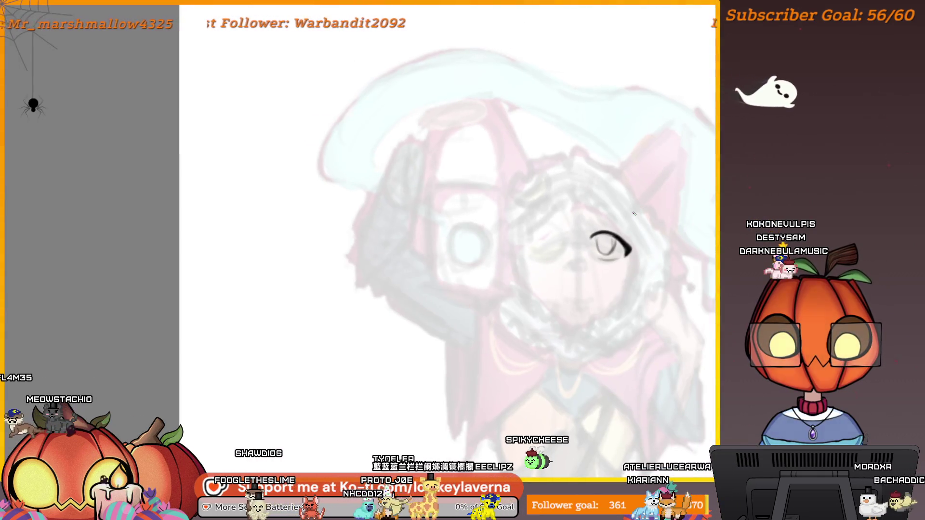
scroll(586, 243, up, 3)
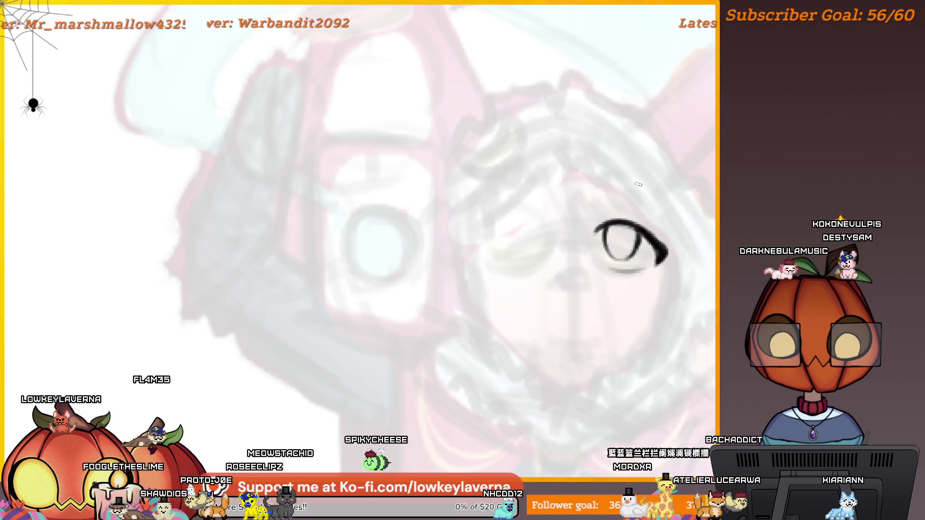
scroll(587, 209, down, 5)
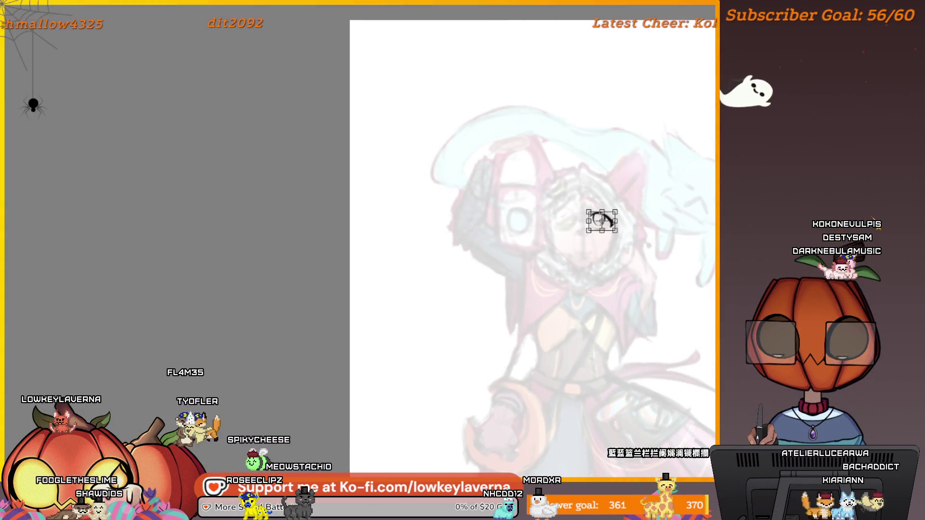
Flip the eye horizontally and move the mirrored copy onto the other side of the face
key(ctrl+t)
right_click(606, 220)
click(626, 299)
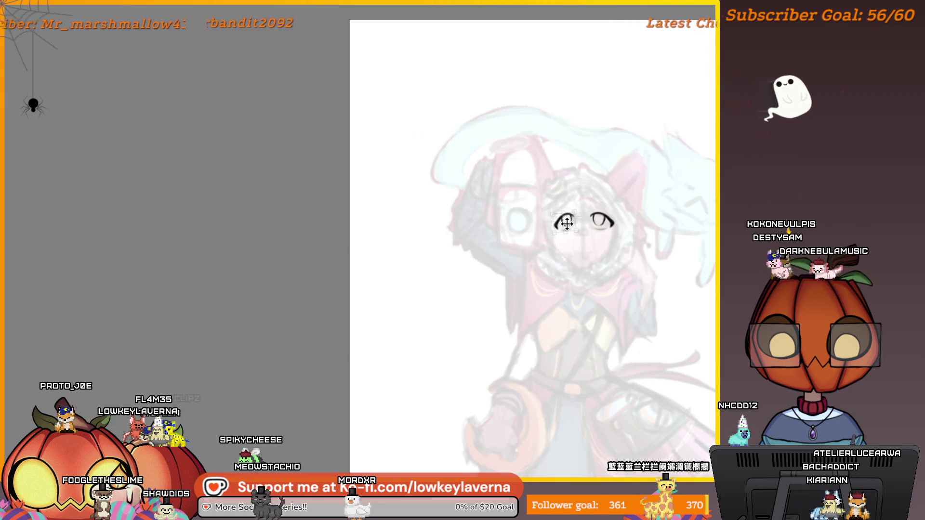
key(m)
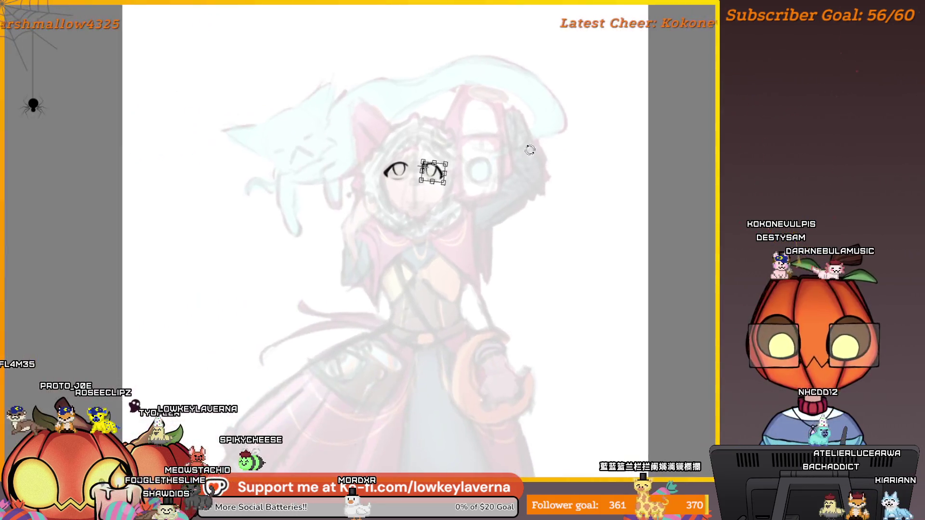
drag(427, 166, 425, 167)
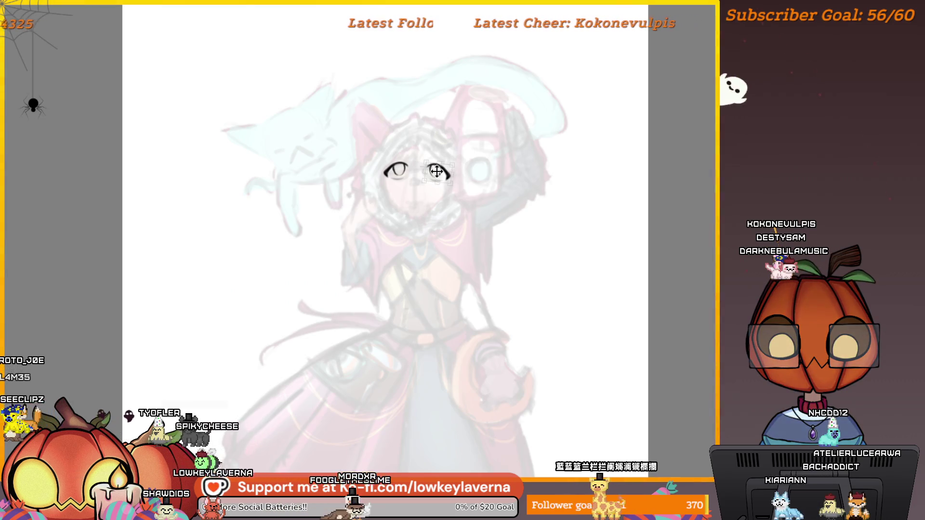
key(Return)
key(m)
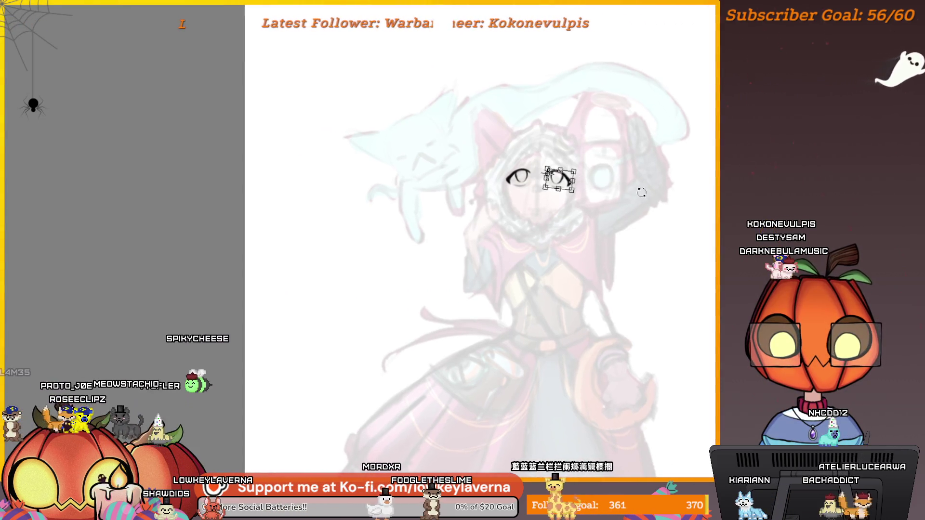
key(Delete)
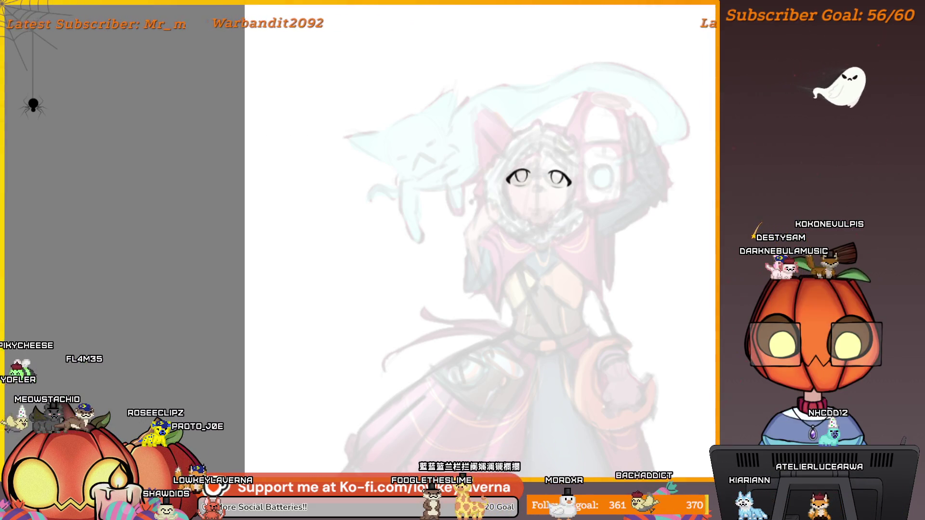
key(ctrl+t)
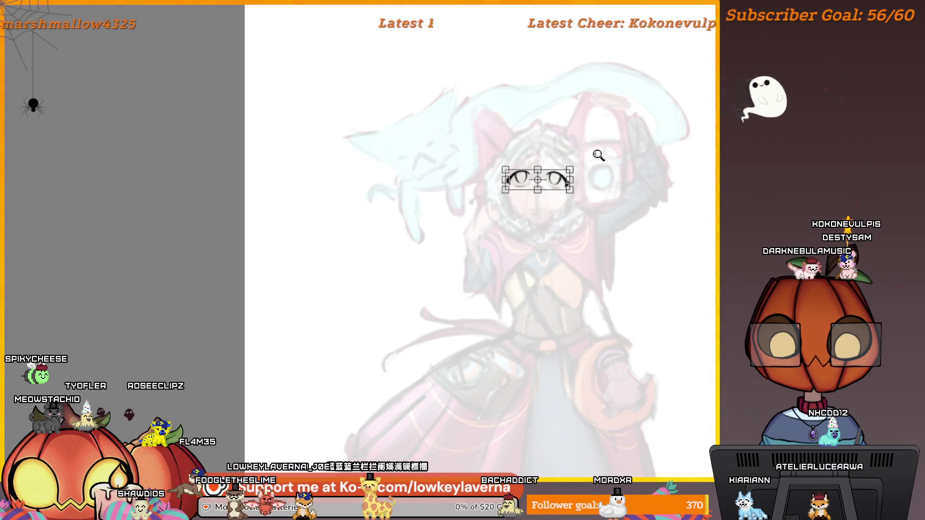
Draw a small nose between the eyes and a short mouth below, resampling black from the eye line
scroll(599, 155, down, 3)
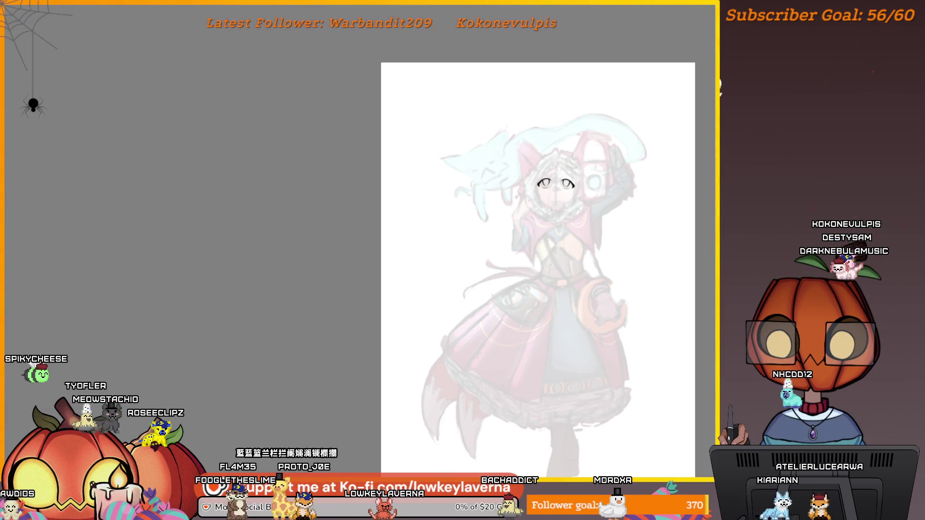
scroll(556, 186, up, 3)
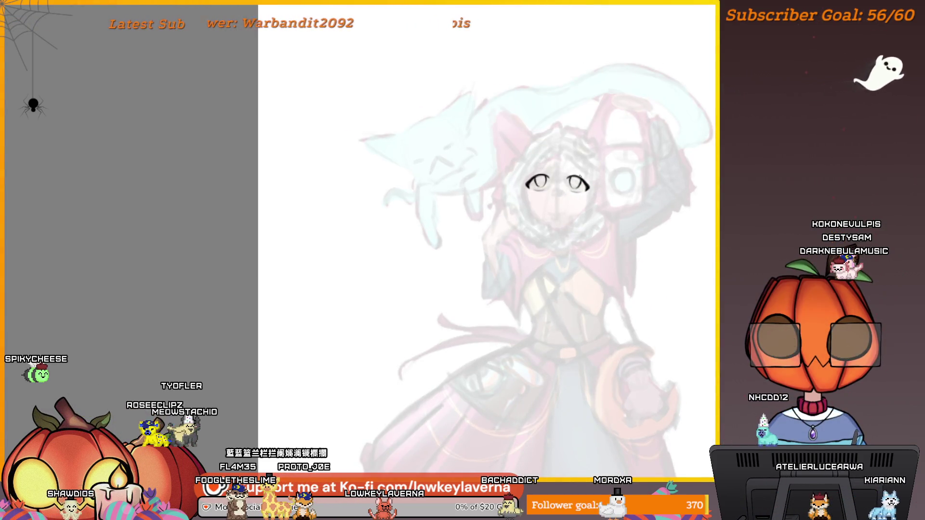
drag(554, 186, 557, 190)
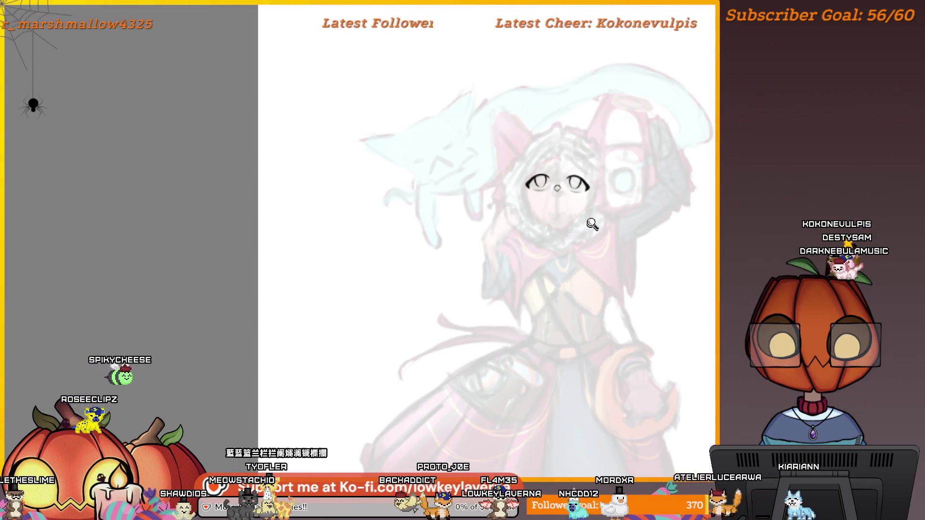
scroll(595, 220, down, 2)
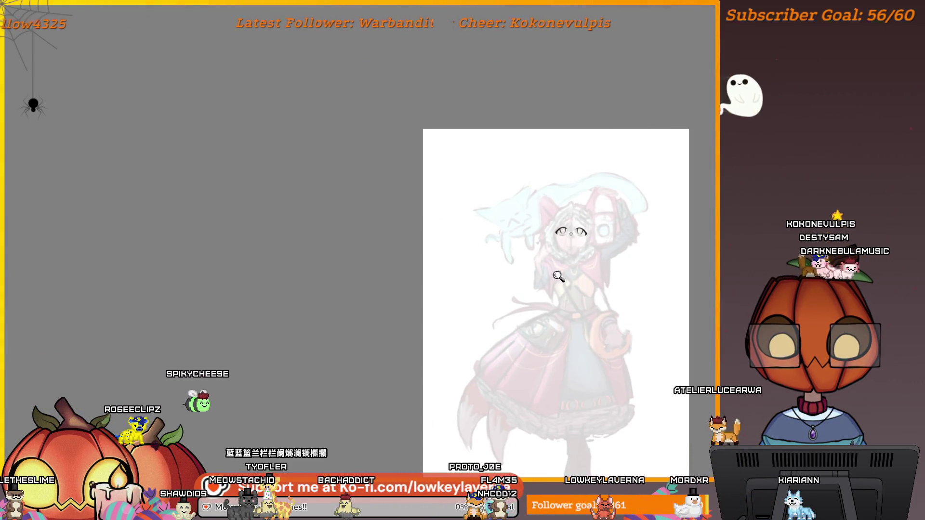
scroll(602, 217, up, 2)
drag(572, 213, 592, 208)
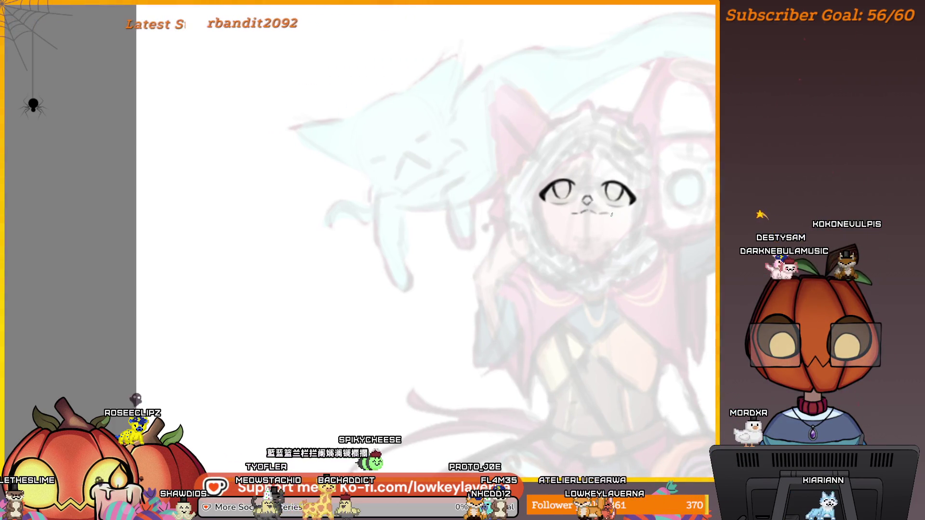
key(ctrl+z)
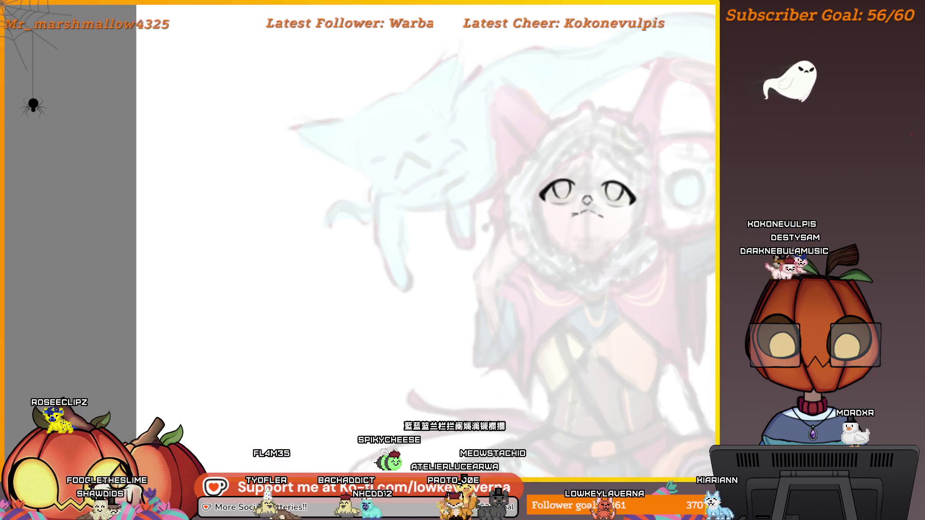
key(ctrl+z)
alt+click(634, 201)
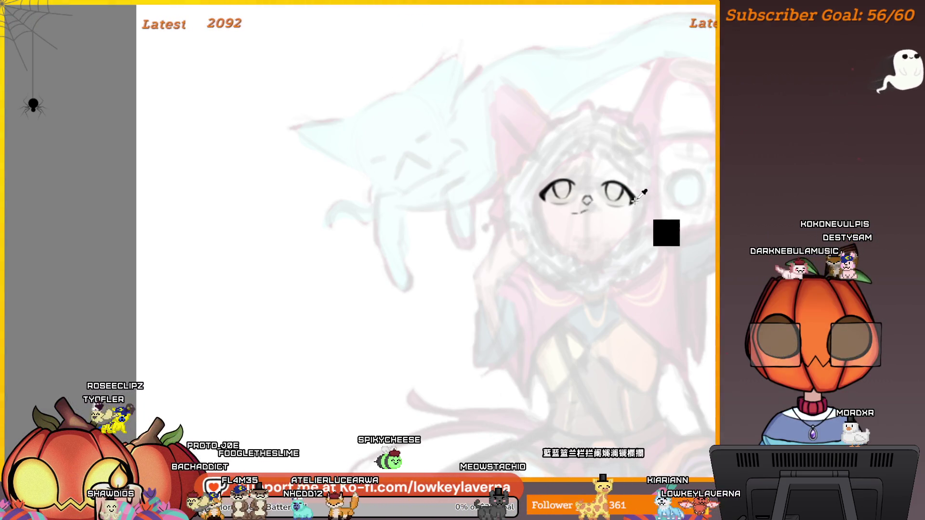
scroll(622, 208, down, 2)
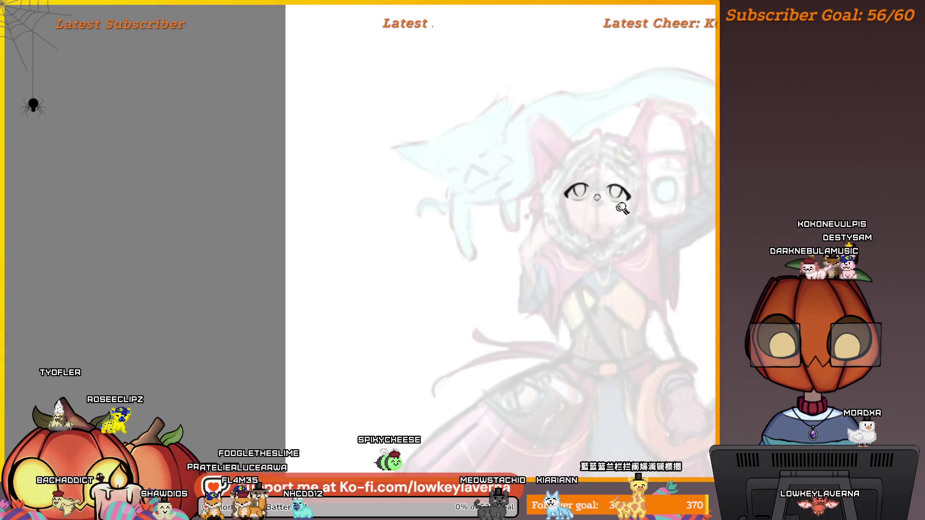
key(m)
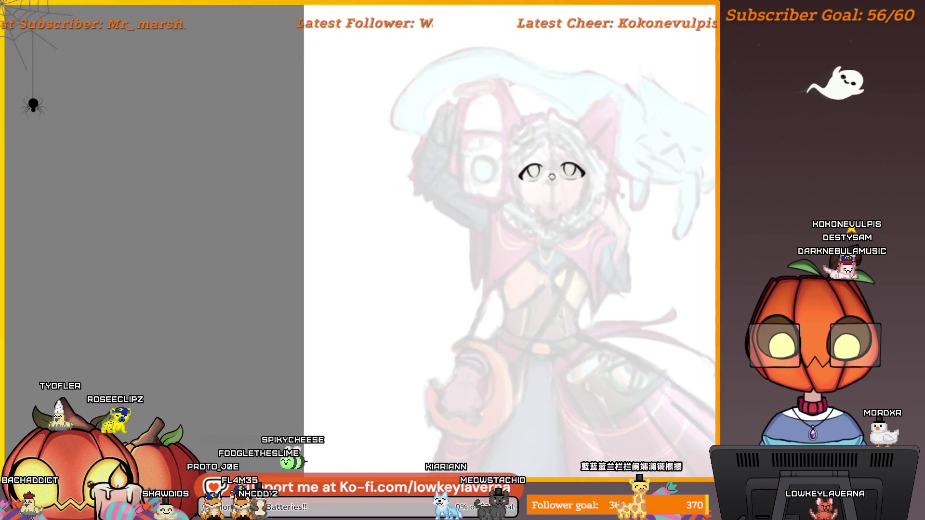
scroll(643, 231, down, 3)
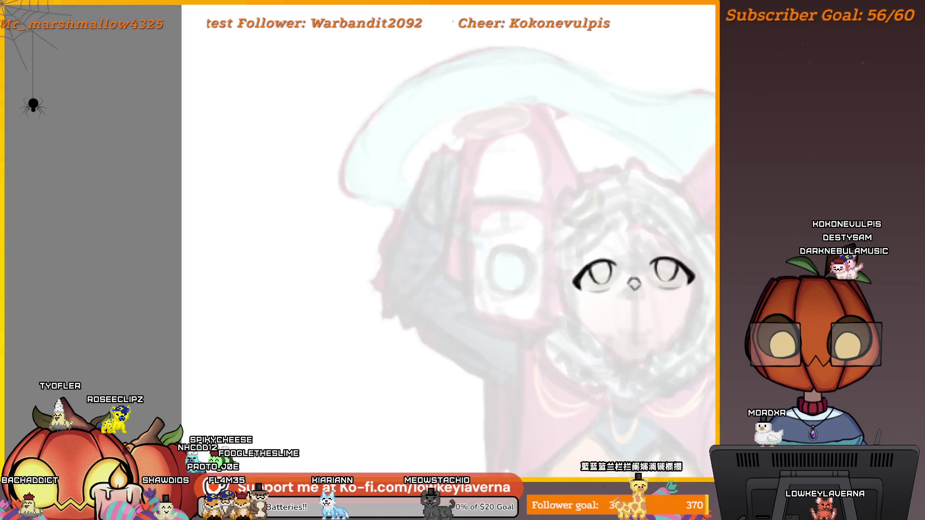
Rework the mouth's left end, then ink a short lower-face line and a tick below the mouth
scroll(657, 252, up, 5)
drag(657, 253, 647, 248)
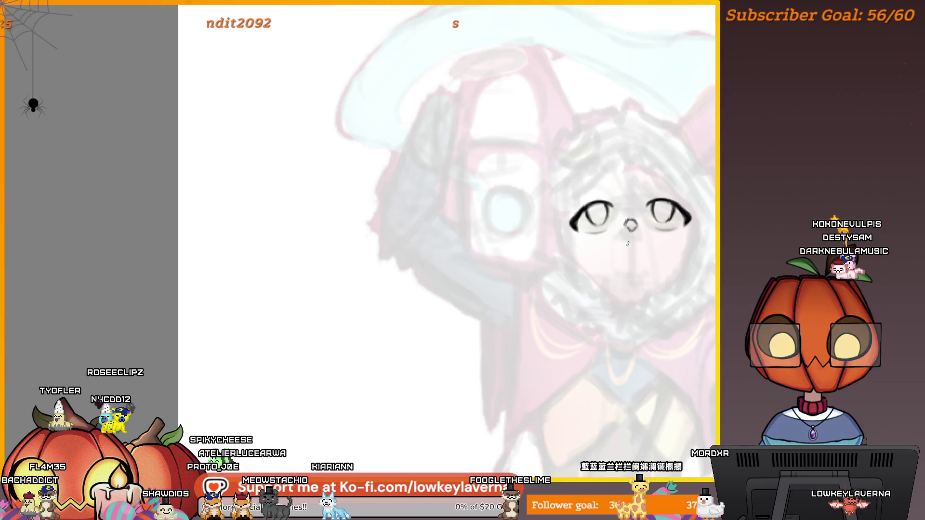
mouse_move(636, 244)
mouse_down()
mouse_move(608, 247)
mouse_move(653, 245)
mouse_up()
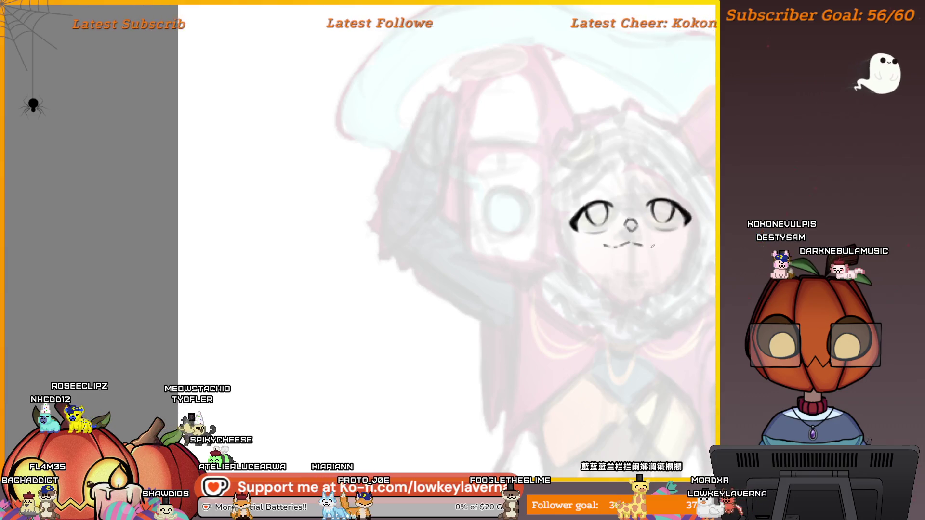
scroll(640, 258, down, 2)
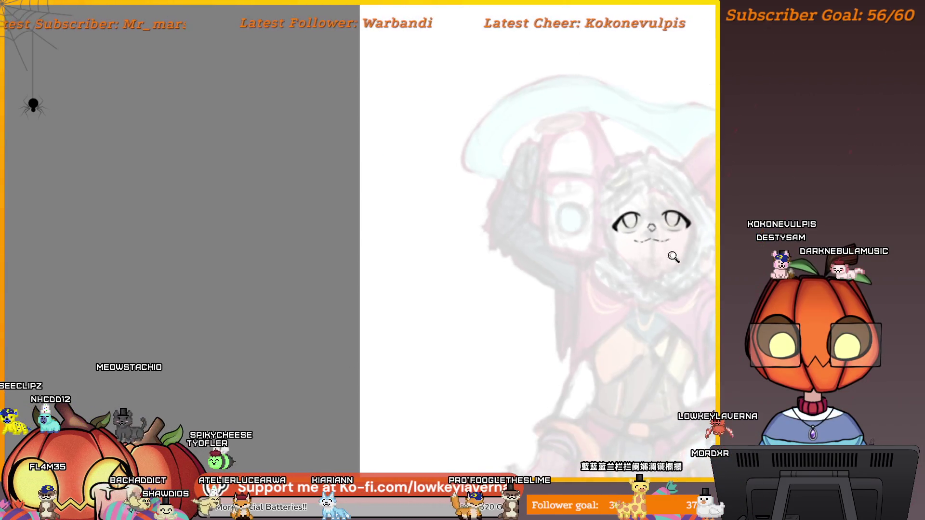
mouse_move(640, 258)
mouse_down()
mouse_move(664, 248)
mouse_move(599, 252)
mouse_up()
key(ctrl+z)
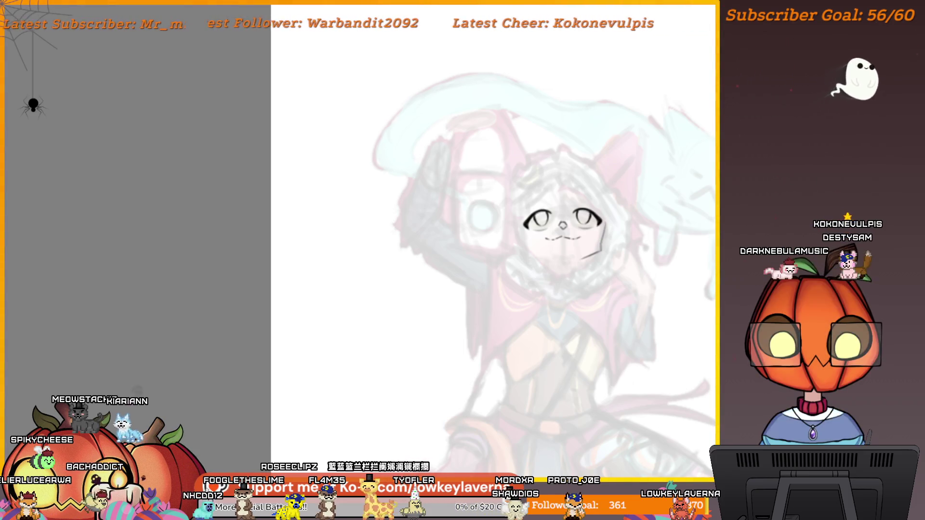
drag(627, 205, 645, 221)
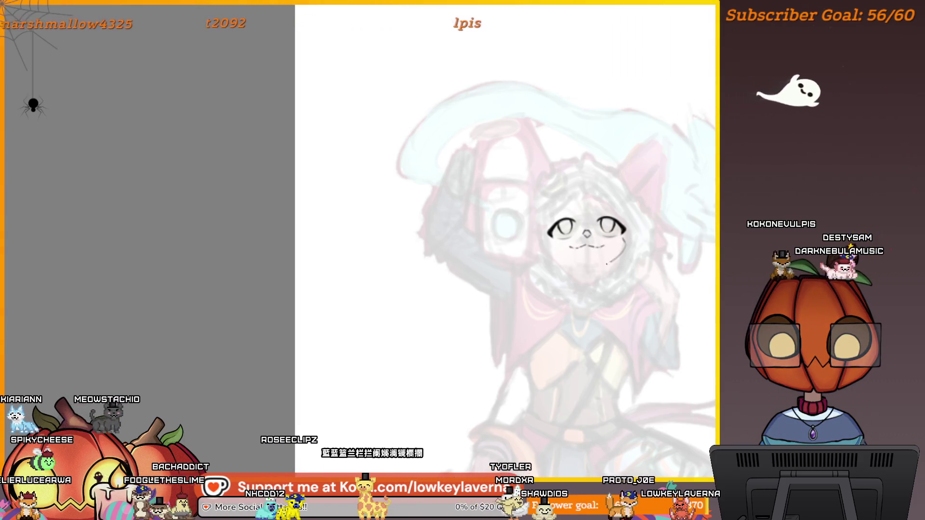
drag(594, 268, 625, 253)
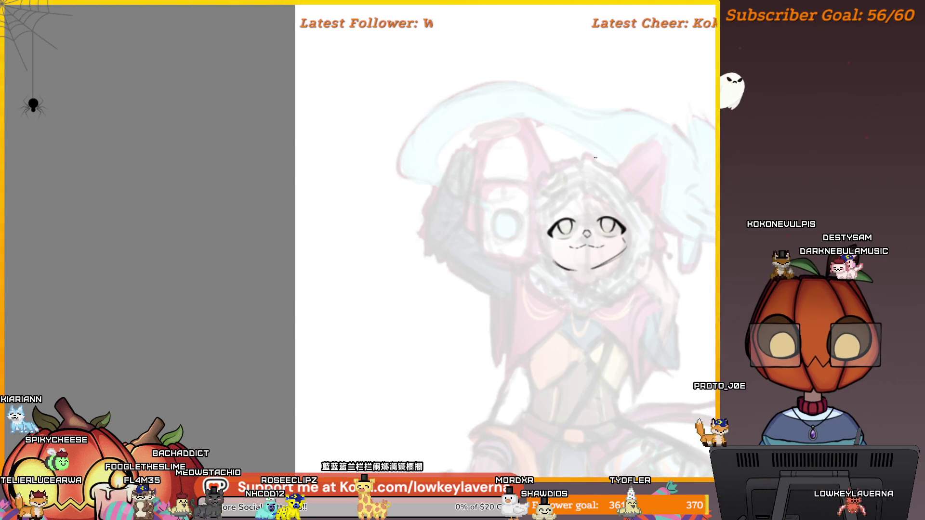
drag(592, 270, 593, 277)
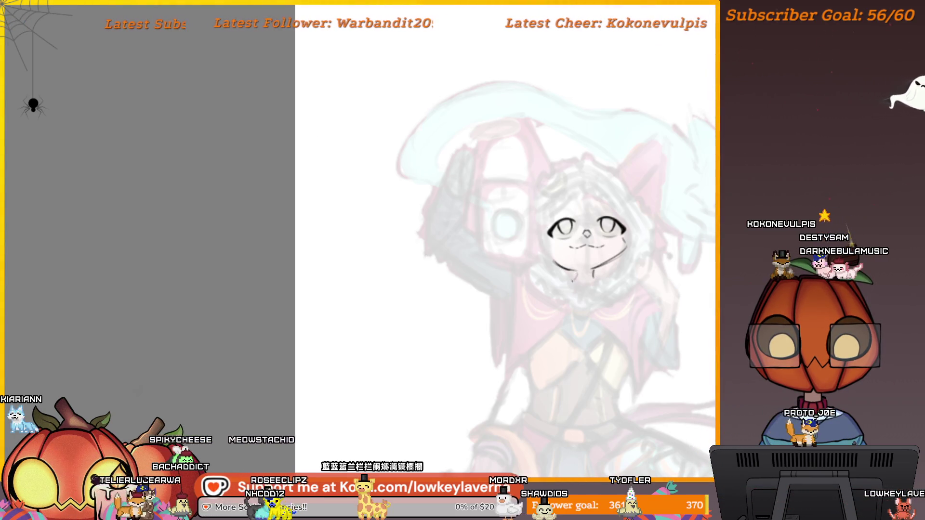
scroll(573, 281, down, 5)
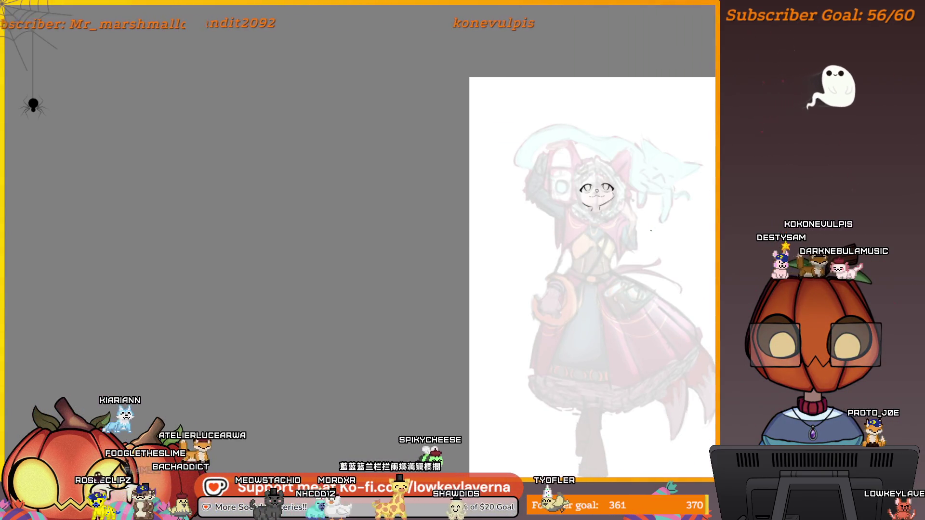
Mirror the canvas to check the face and undo the long jaw stroke
key(m)
mouse_move(163, 337)
mouse_down()
mouse_move(572, 309)
mouse_move(576, 300)
mouse_move(614, 337)
mouse_move(618, 357)
mouse_up()
key(plus)
key(plus)
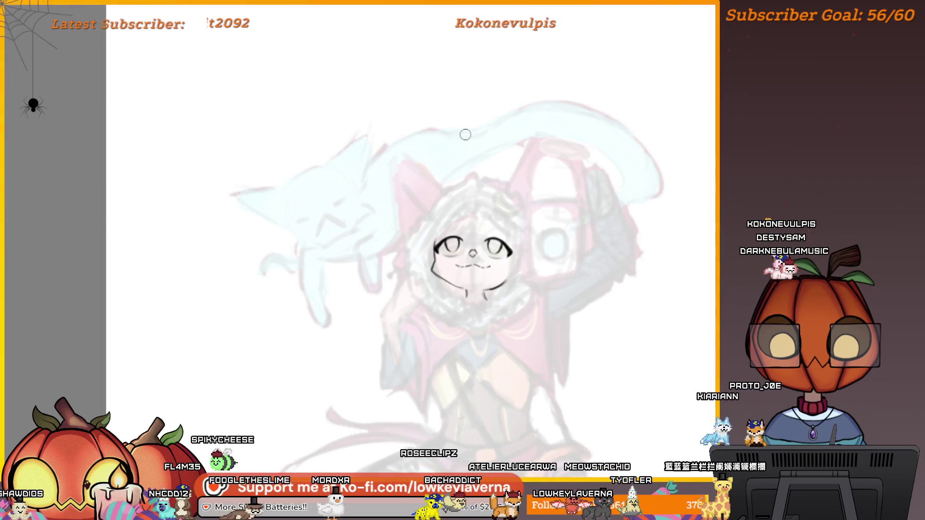
scroll(462, 178, down, 3)
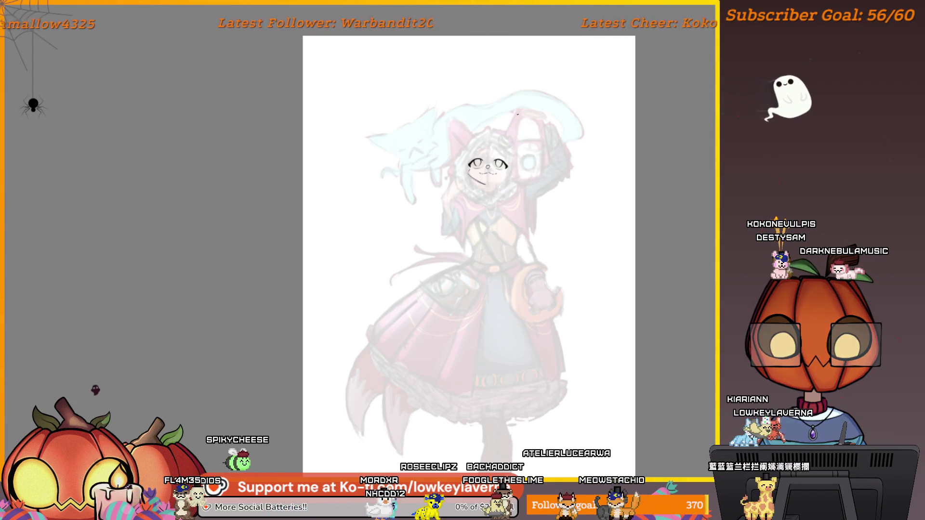
scroll(482, 180, up, 5)
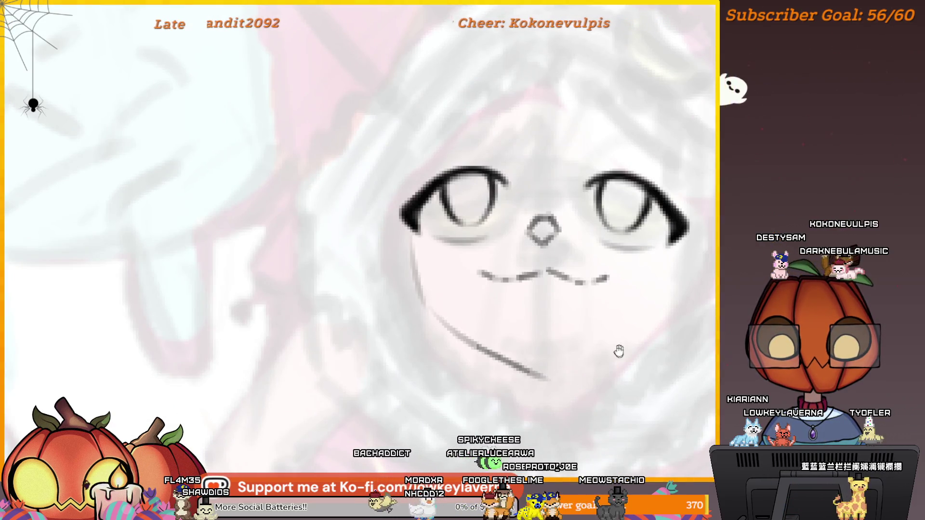
drag(619, 351, 595, 355)
key(ctrl+z)
scroll(521, 337, down, 5)
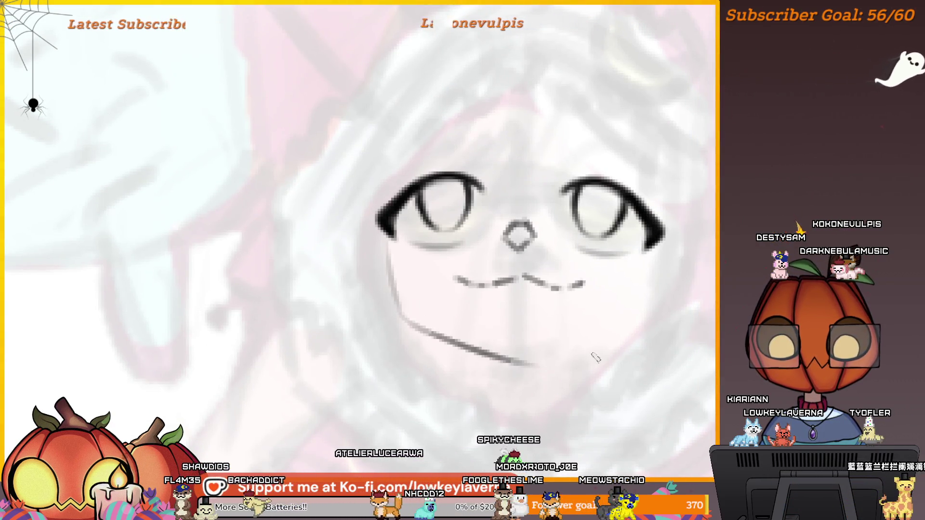
scroll(522, 372, down, 1)
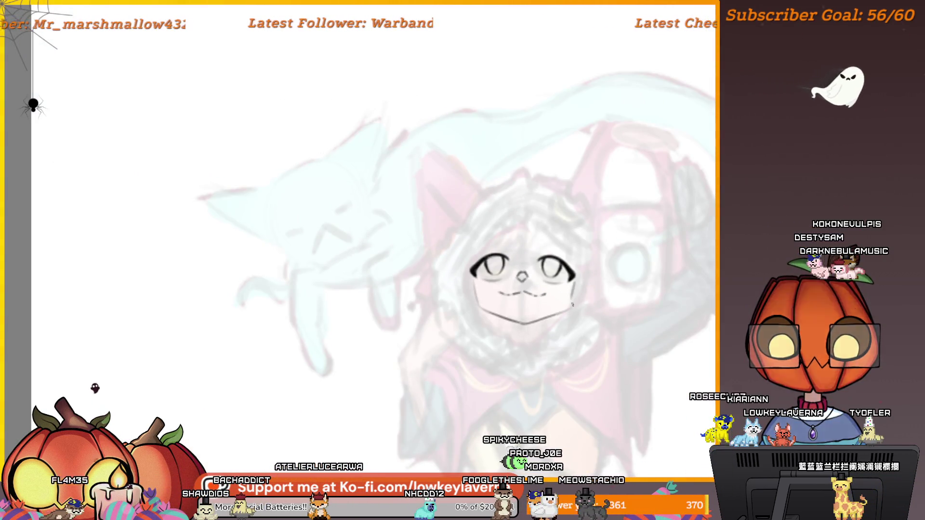
Zoom out to the whole page, then zoom back in on the character's face
key(ctrl+0)
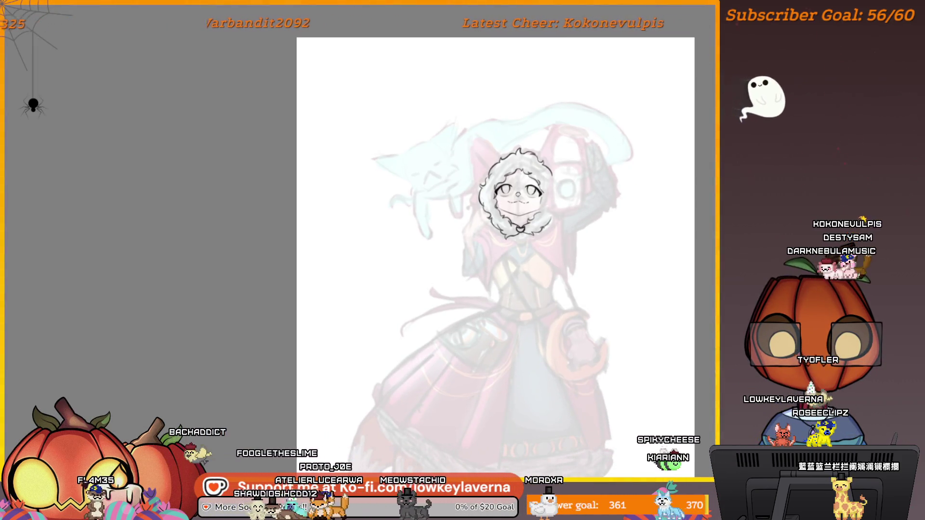
scroll(626, 246, down, 2)
drag(613, 341, 611, 303)
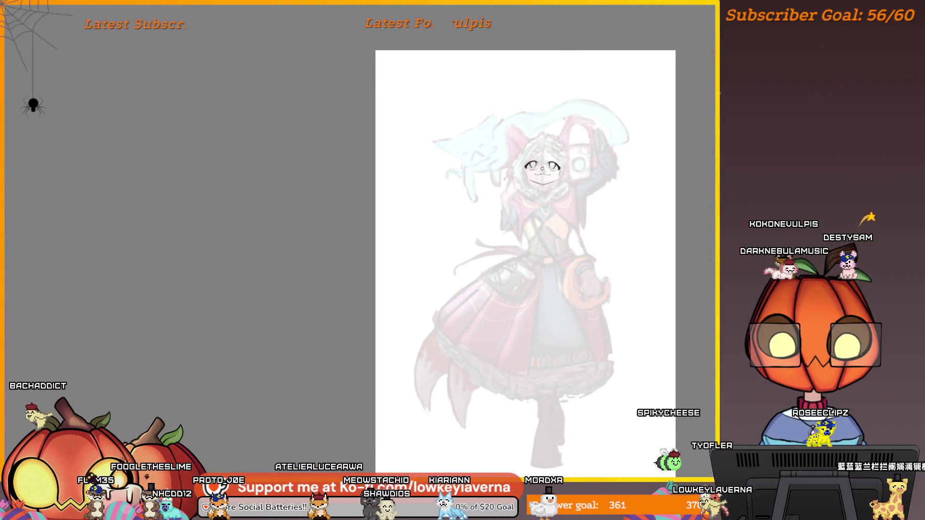
drag(544, 168, 561, 266)
scroll(561, 266, up, 4)
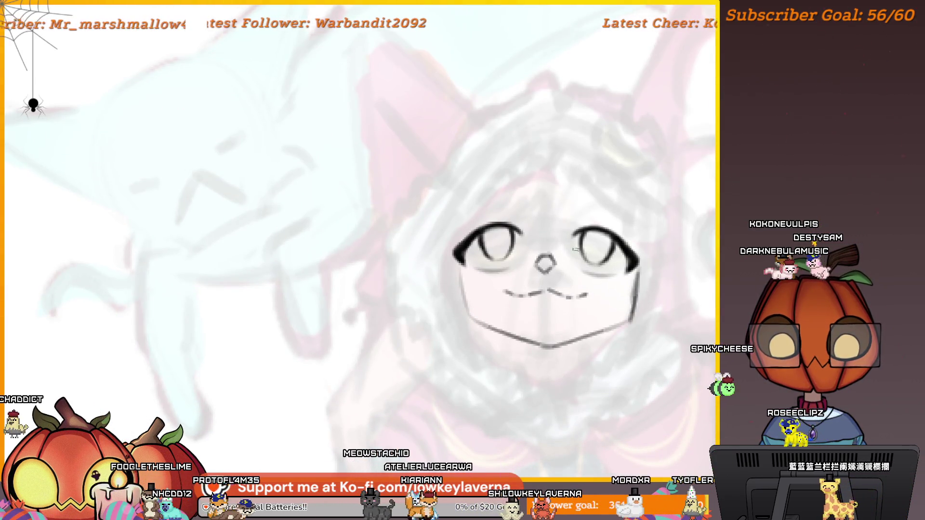
scroll(575, 249, up, 3)
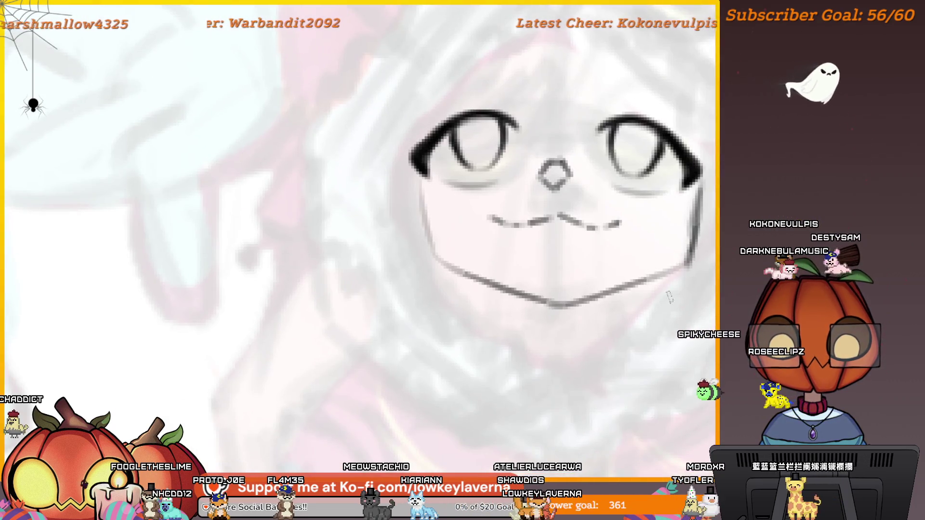
scroll(625, 296, down, 3)
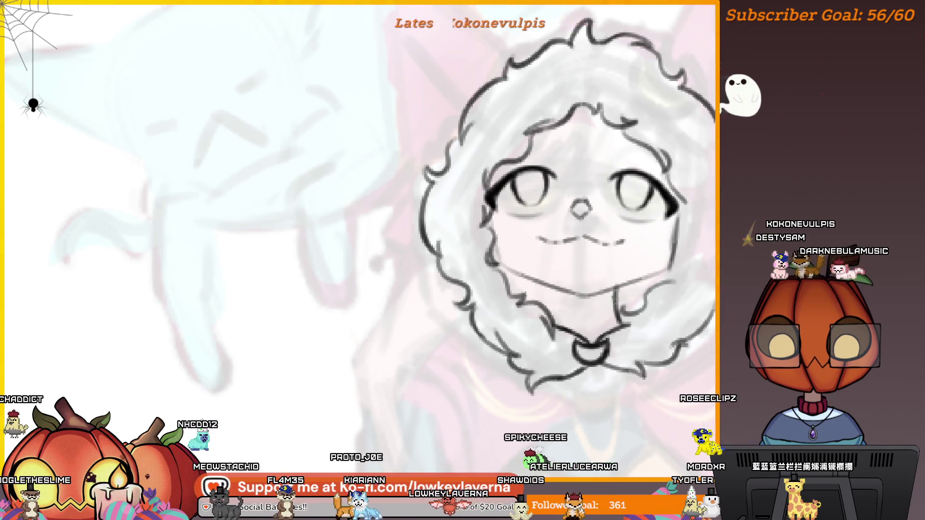
scroll(568, 277, down, 5)
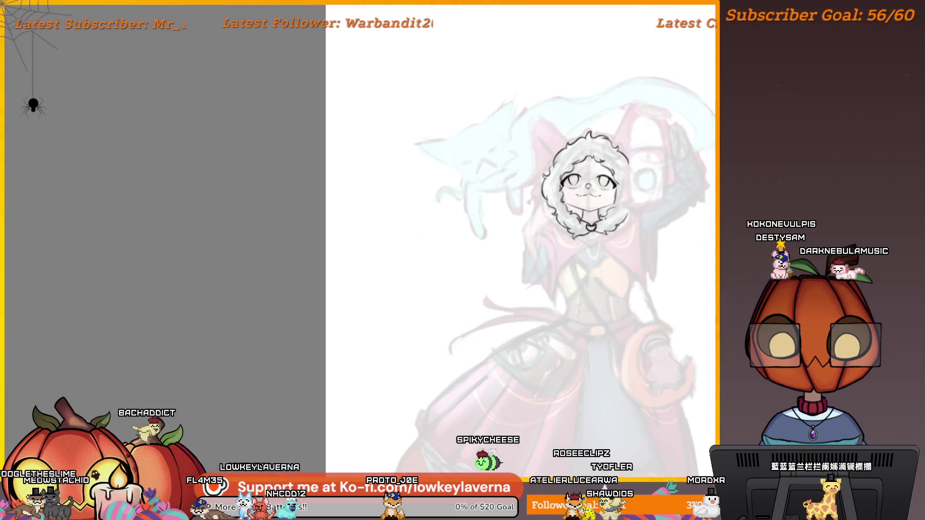
Pan around the head and toggle the face line art off and on to compare with the sketch
scroll(585, 208, up, 2)
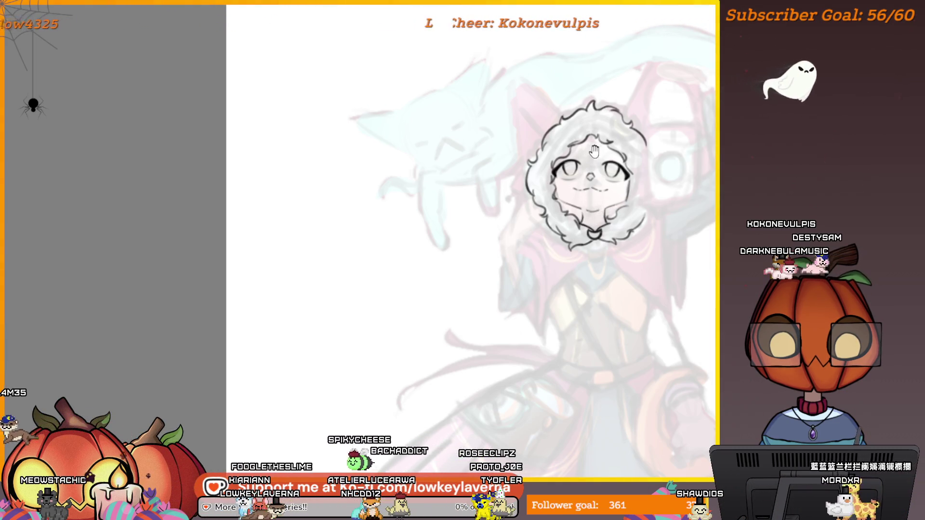
drag(584, 212, 575, 256)
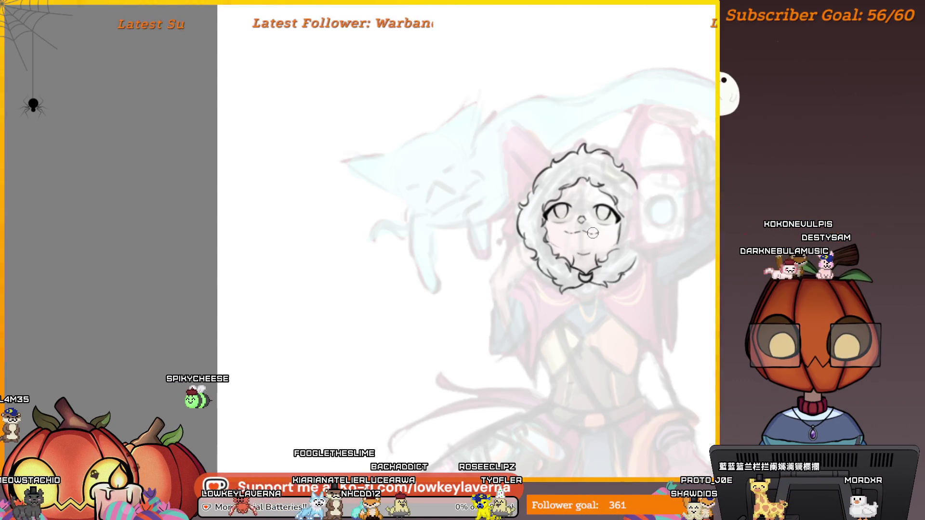
drag(607, 246, 593, 261)
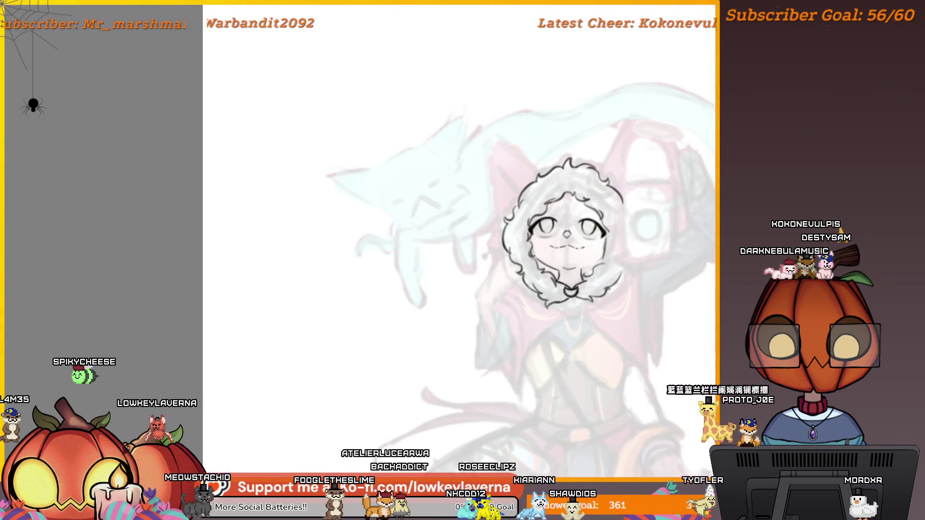
drag(585, 267, 616, 314)
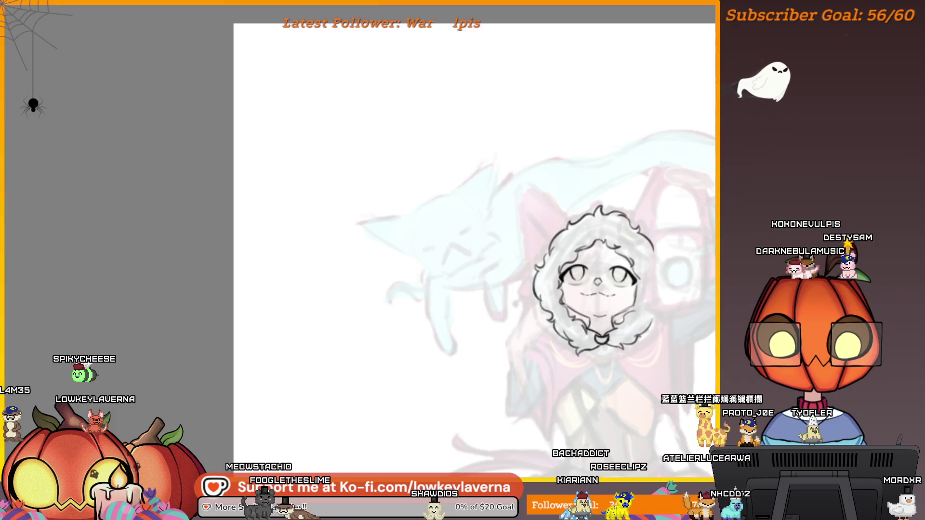
key(ctrl+z)
key(ctrl+y)
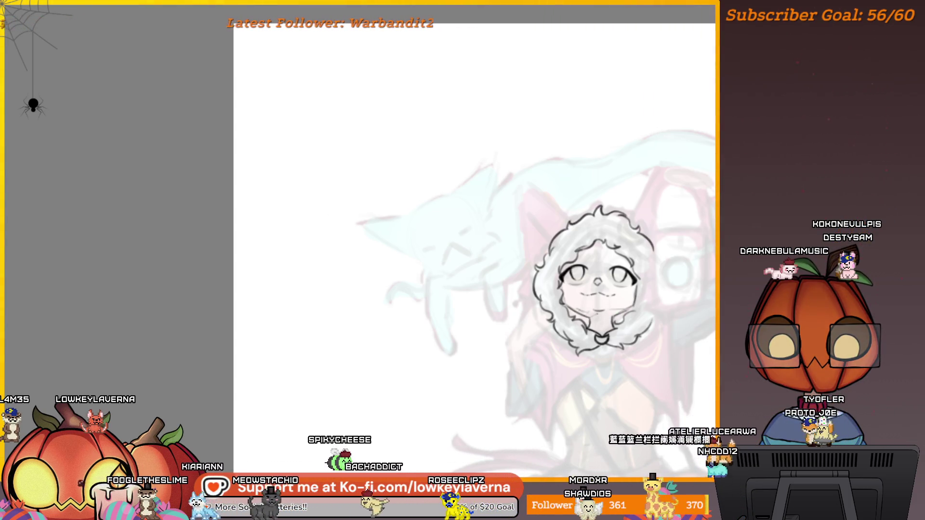
scroll(684, 322, down, 3)
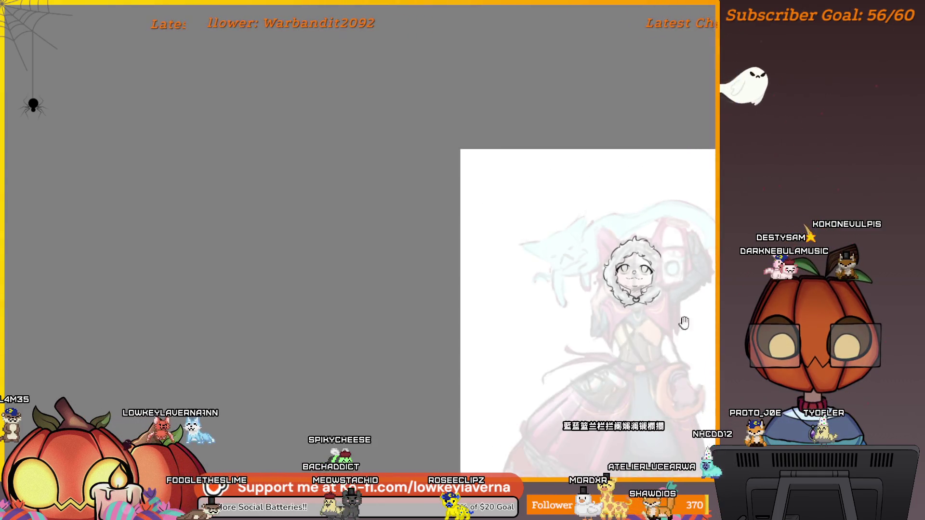
Mirror the canvas horizontally to check the drawing, then zoom in closely on the face
drag(684, 323, 627, 253)
drag(654, 280, 651, 247)
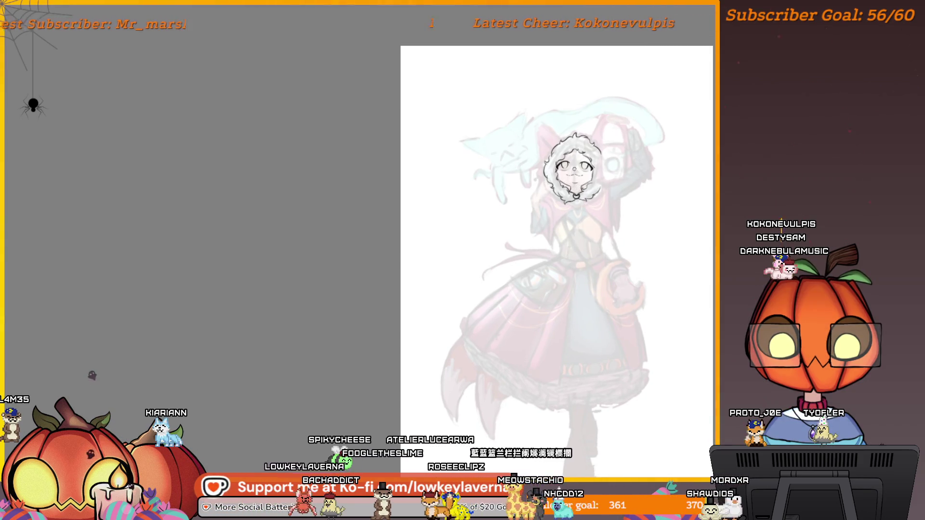
key(m)
drag(227, 347, 615, 345)
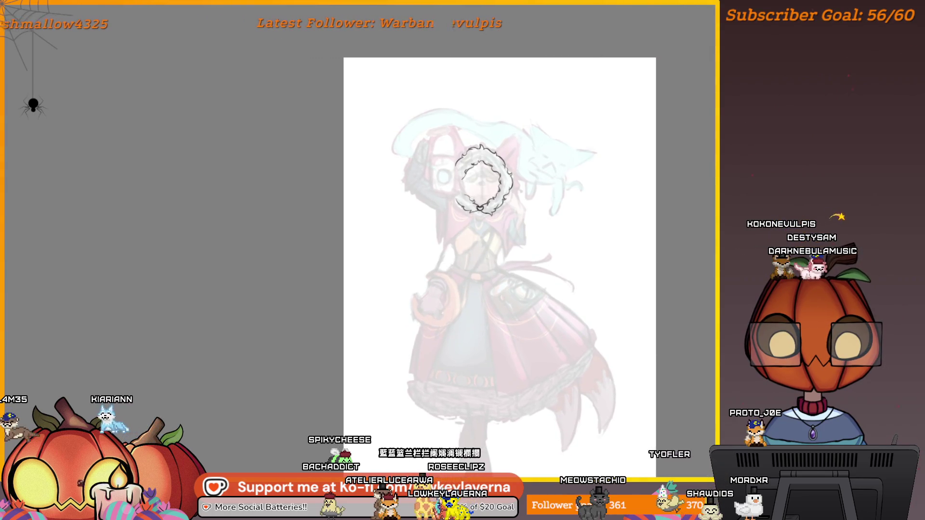
drag(499, 268, 564, 368)
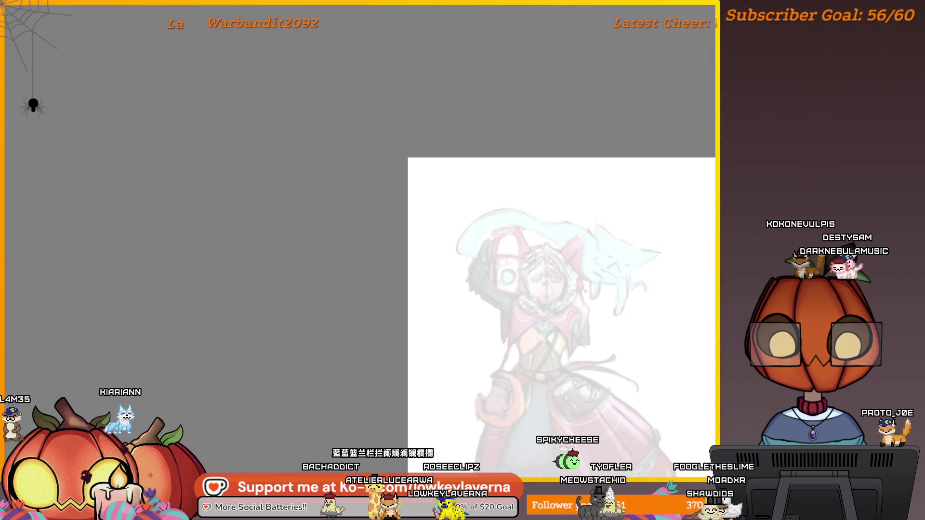
drag(555, 281, 586, 272)
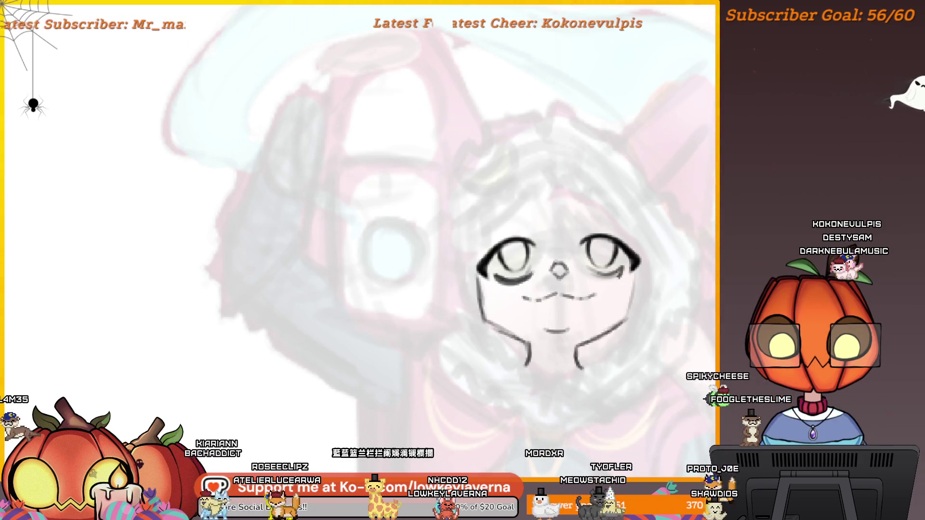
Centre the face in view and lasso-select the character's left eye lines
scroll(626, 299, down, 3)
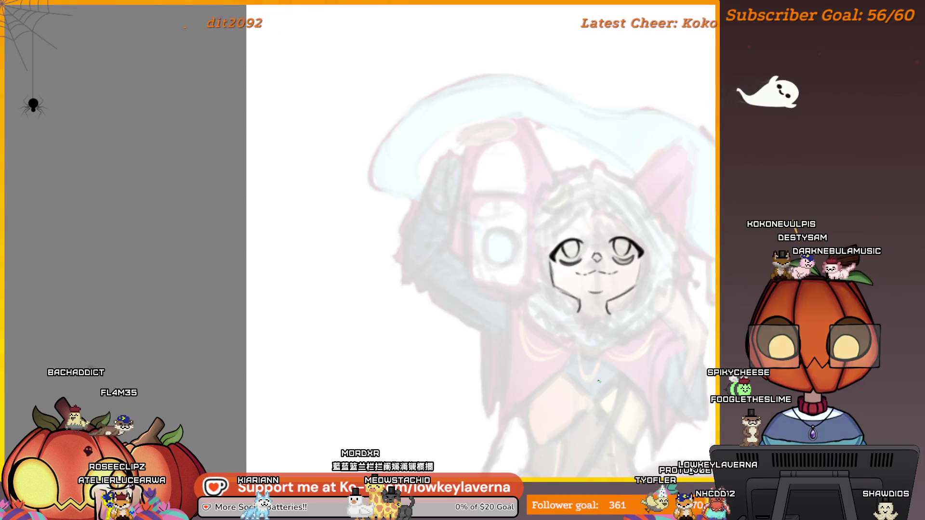
scroll(592, 256, up, 3)
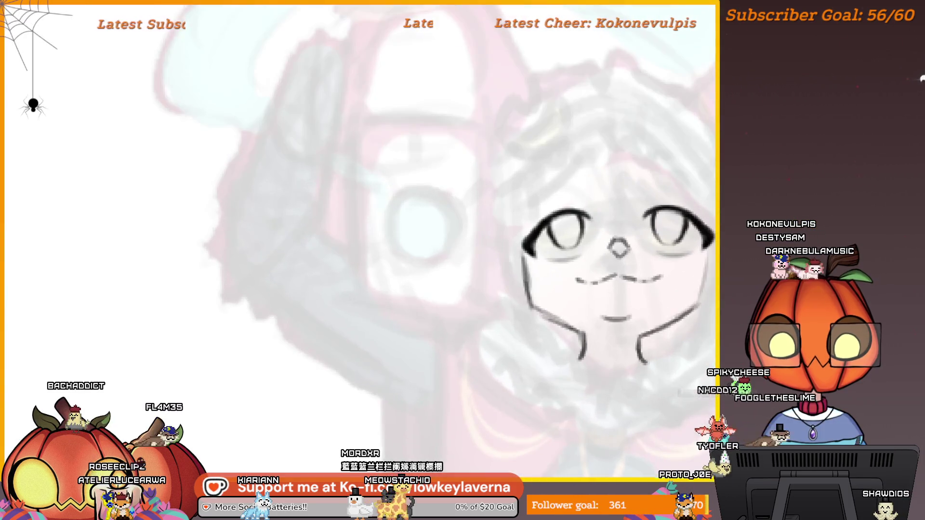
scroll(648, 247, down, 4)
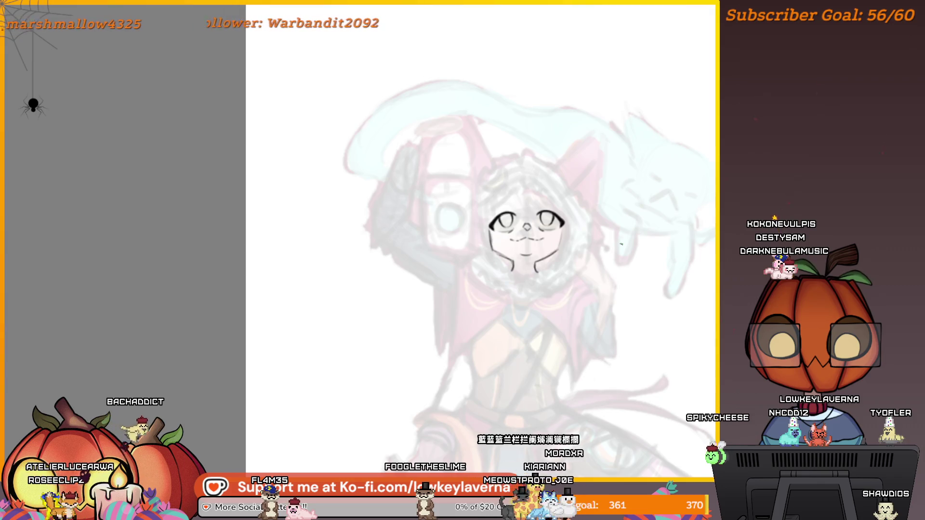
scroll(591, 224, up, 3)
drag(591, 224, 627, 277)
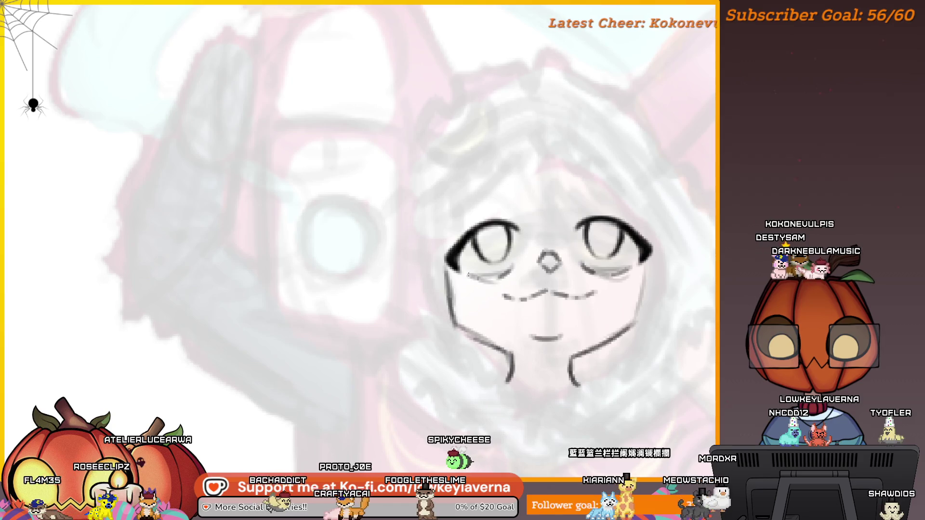
scroll(551, 244, down, 4)
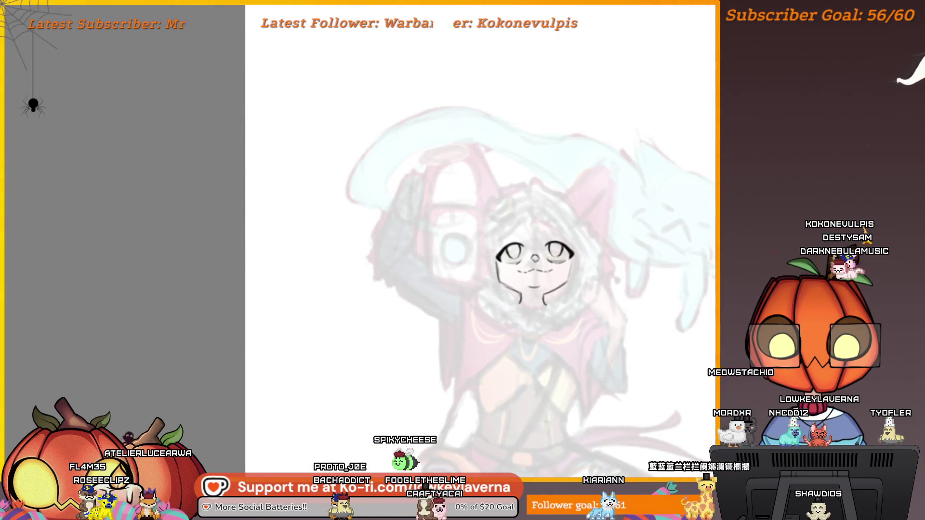
scroll(549, 245, up, 4)
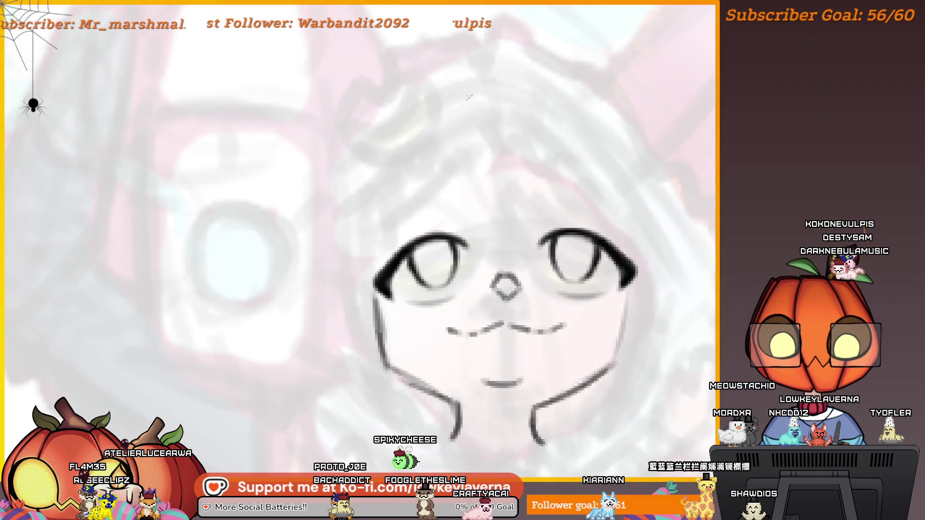
drag(372, 290, 479, 279)
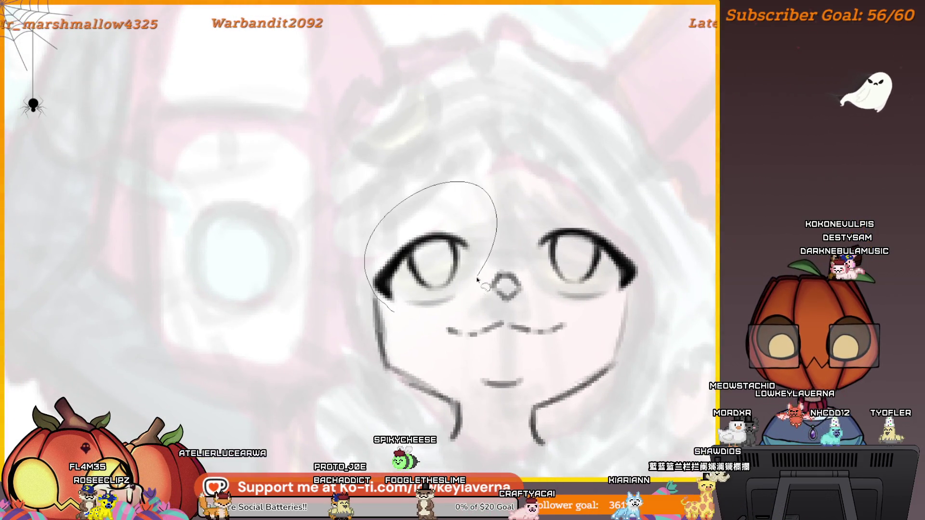
Rotate the selected left eye about 25° clockwise, apply it and mirror the view to check
key(ctrl+t)
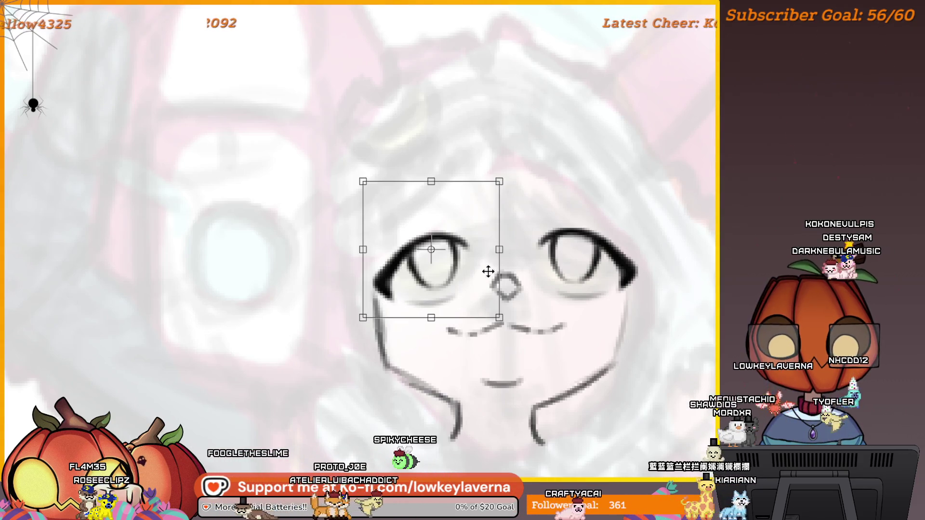
drag(504, 202, 525, 227)
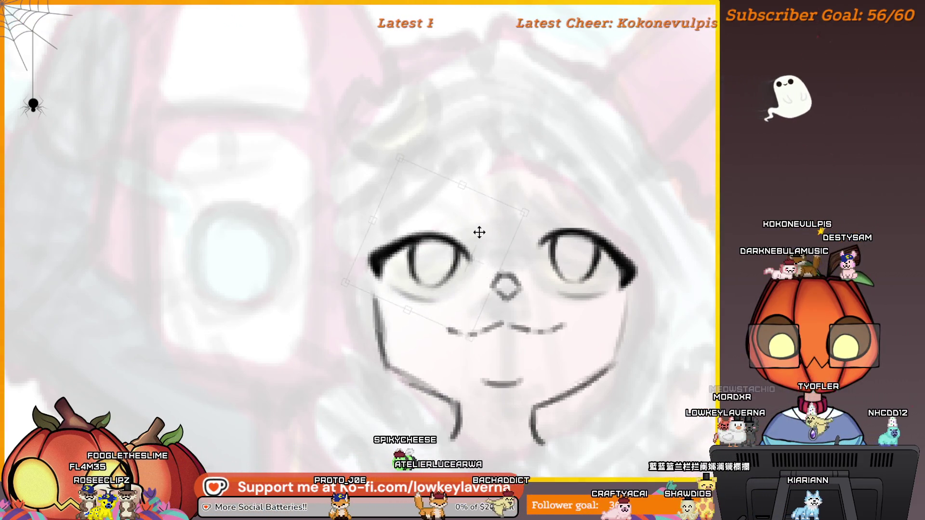
scroll(478, 232, down, 3)
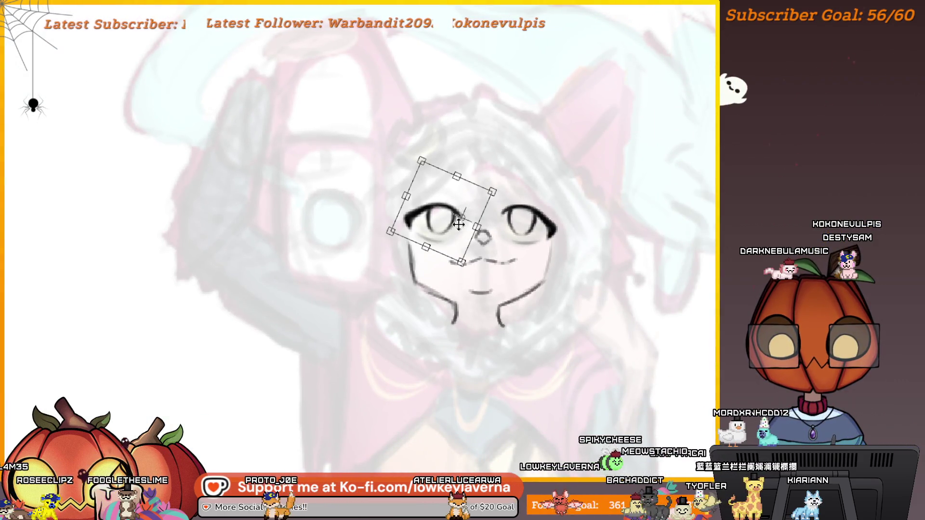
scroll(480, 286, down, 2)
scroll(481, 286, down, 1)
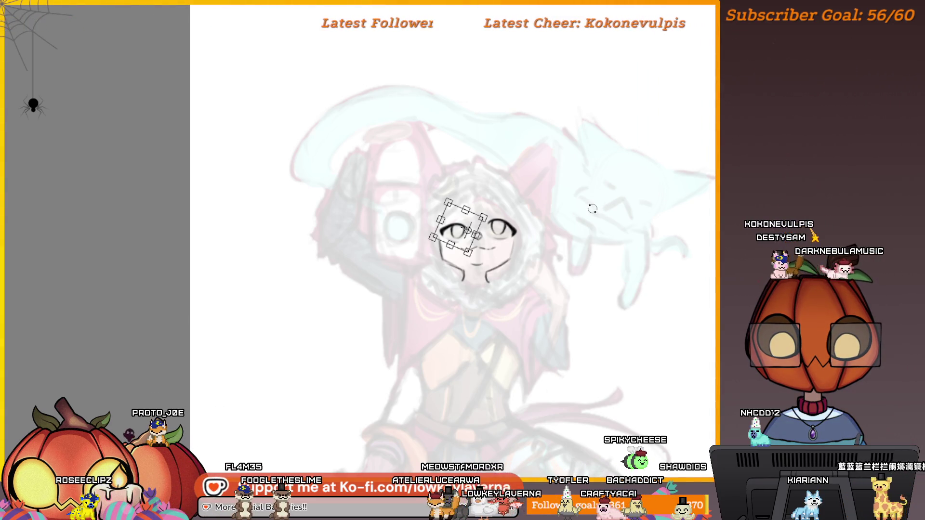
key(m)
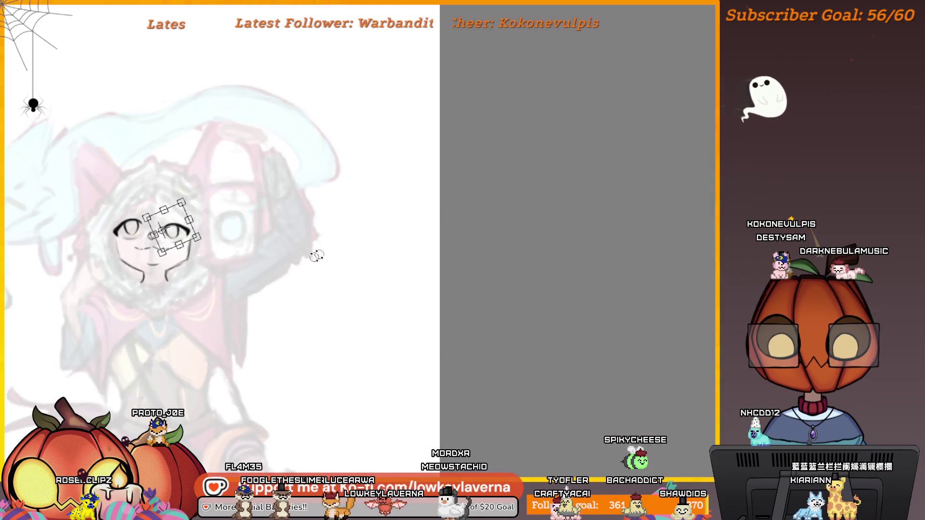
key(Return)
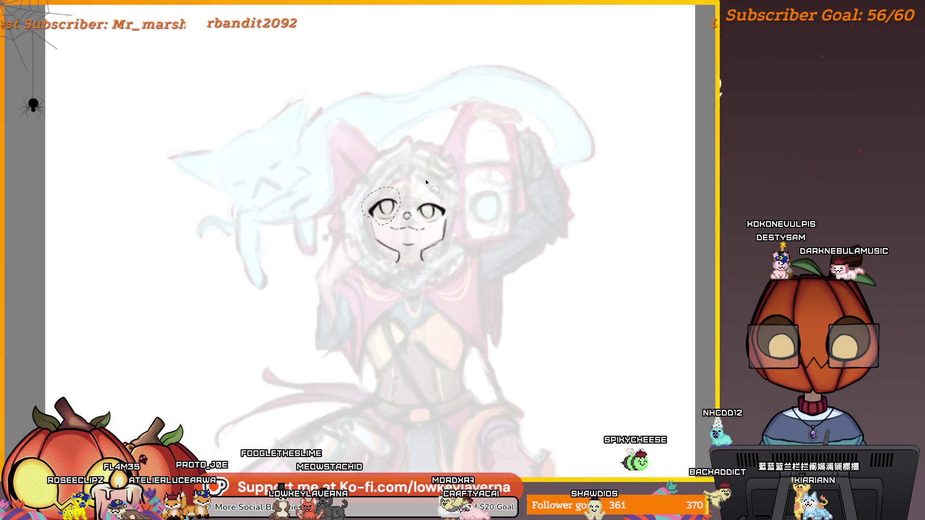
Transform the left eye again to fine-tune its tilt and position, then apply it
key(ctrl+t)
scroll(391, 173, up, 1)
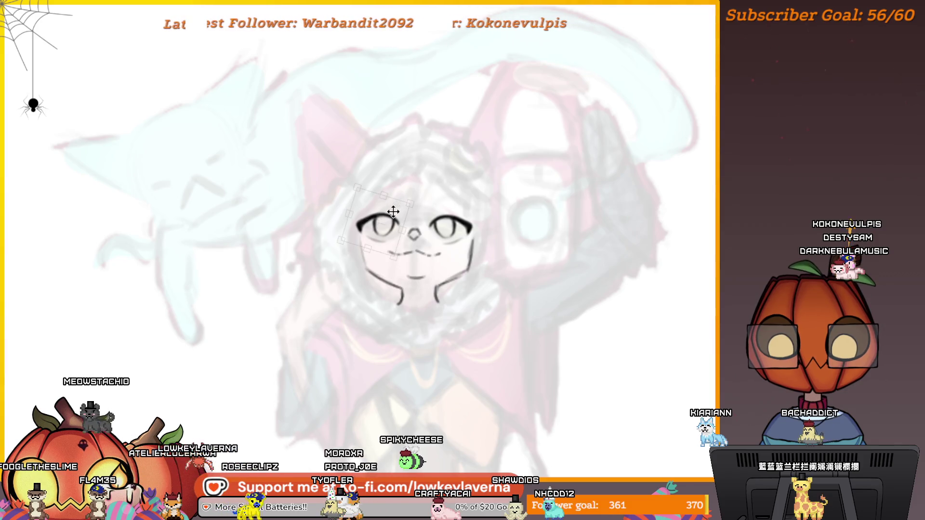
scroll(464, 175, down, 2)
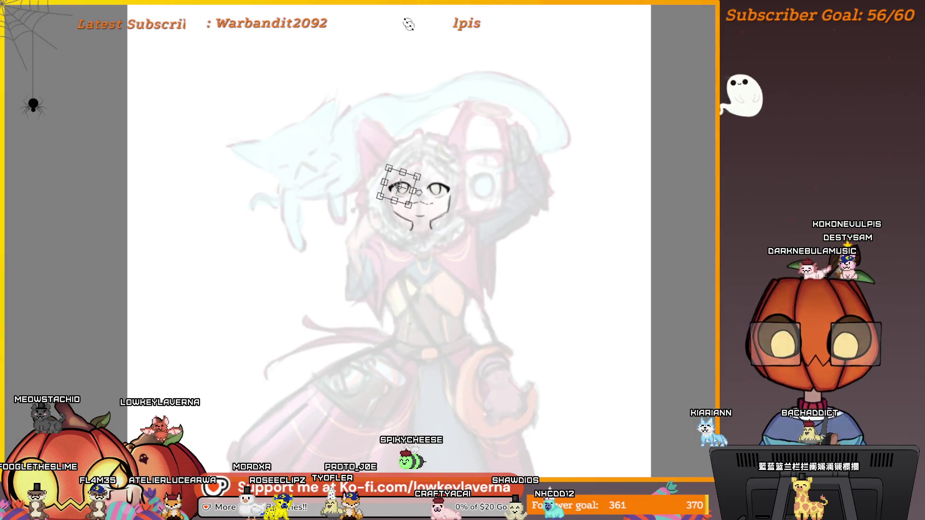
key(Return)
scroll(453, 187, down, 2)
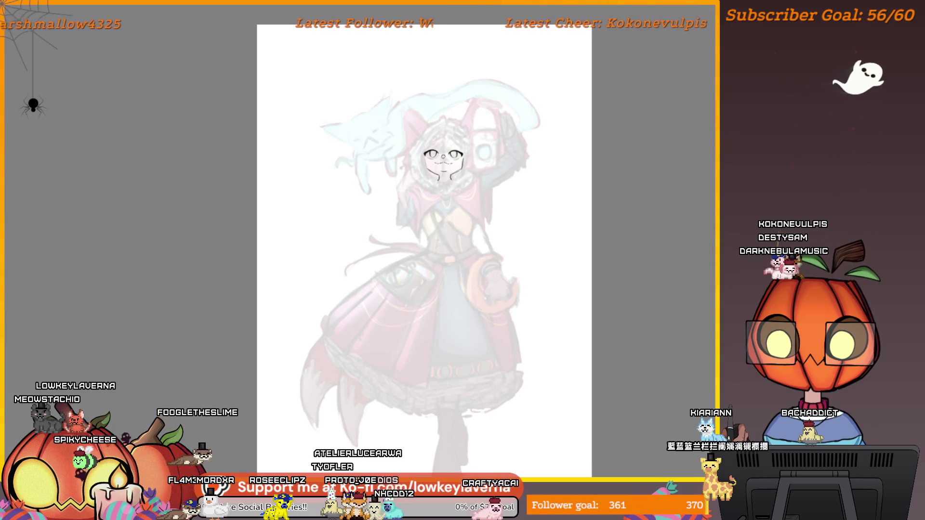
Zoom and reposition the page to frame the face for inking the hair outline
scroll(504, 147, up, 5)
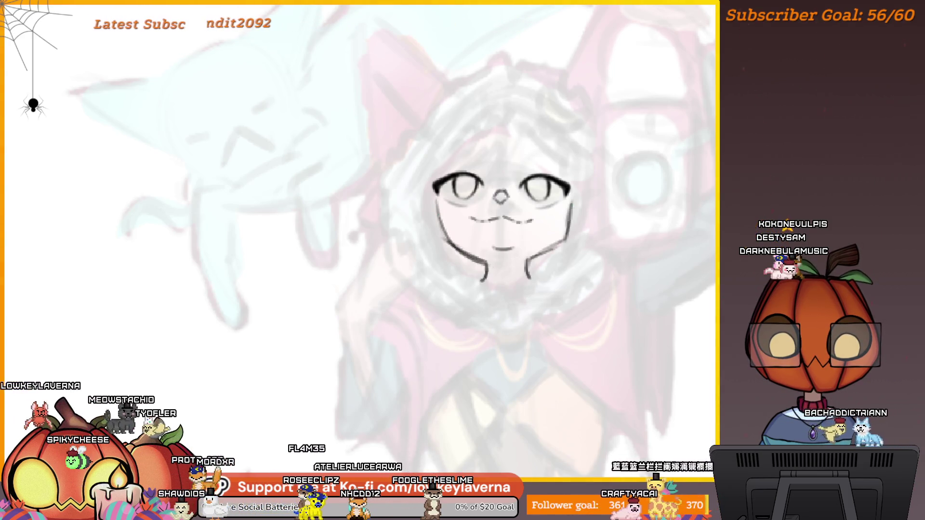
scroll(594, 214, down, 5)
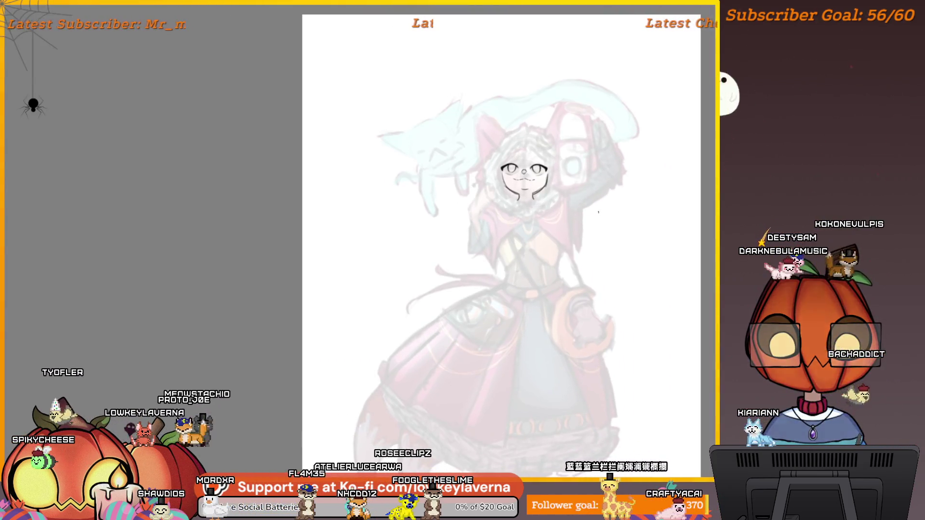
scroll(594, 214, down, 2)
drag(632, 272, 602, 254)
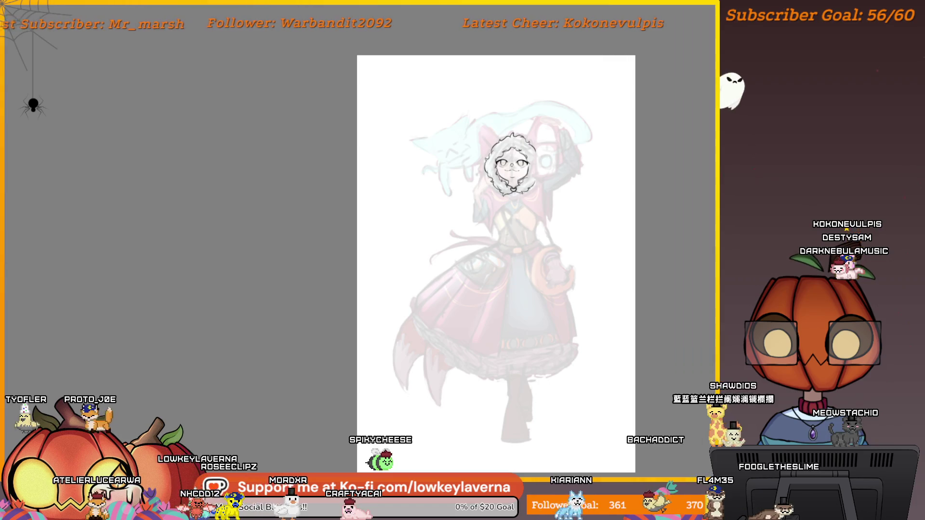
Zoom in on the head to work on the hair and collar, then fit the whole page
scroll(653, 291, up, 1)
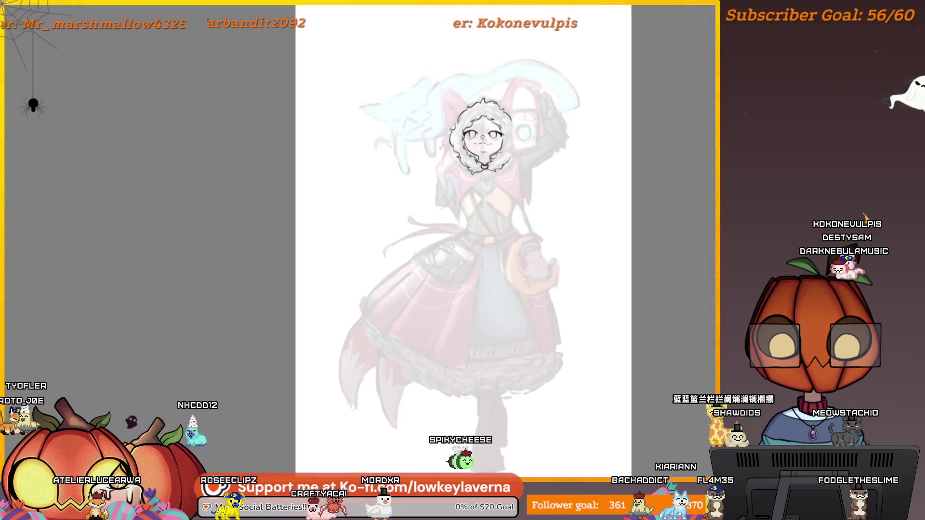
scroll(534, 203, up, 3)
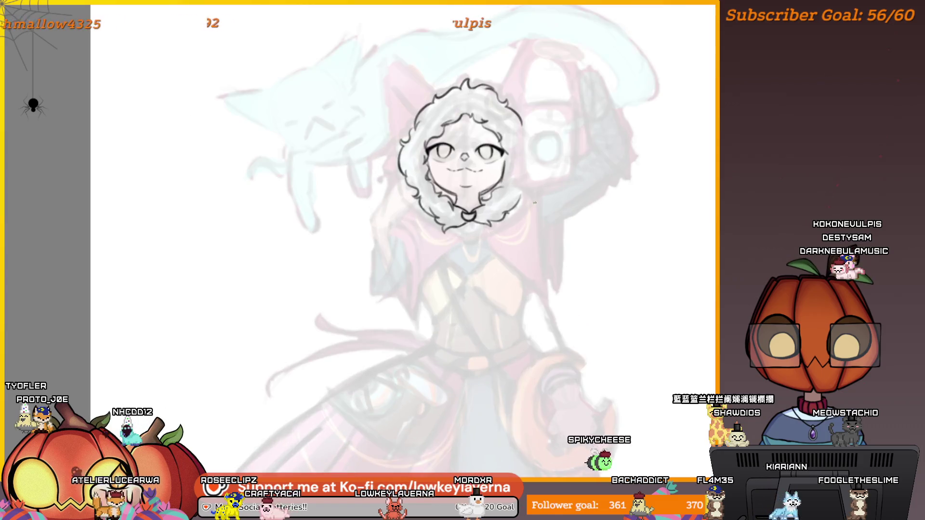
scroll(534, 203, up, 2)
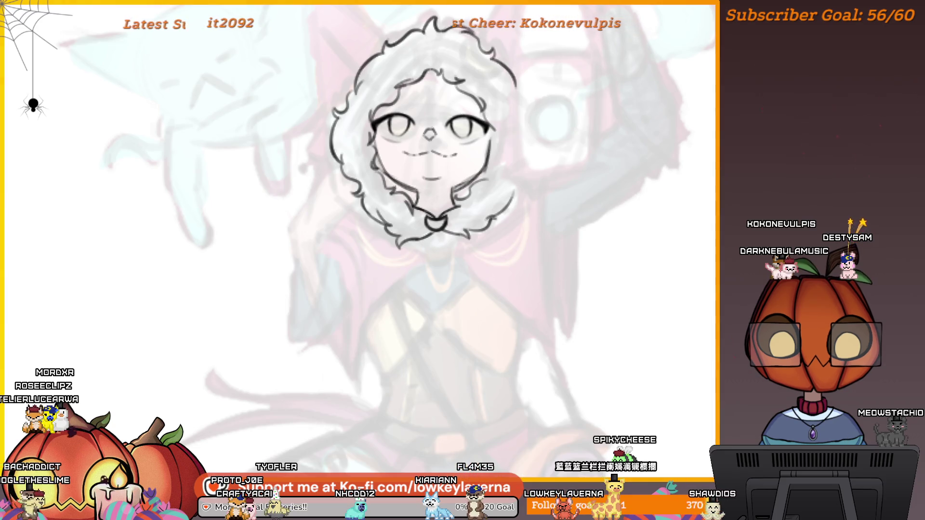
drag(488, 225, 529, 321)
mouse_move(485, 365)
mouse_down()
mouse_move(540, 293)
mouse_move(535, 275)
mouse_move(521, 317)
mouse_up()
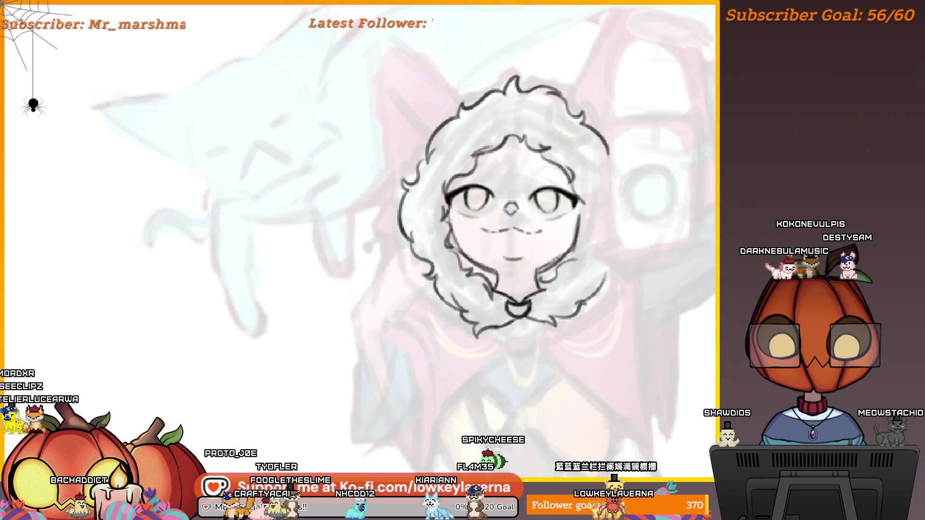
key(ctrl+0)
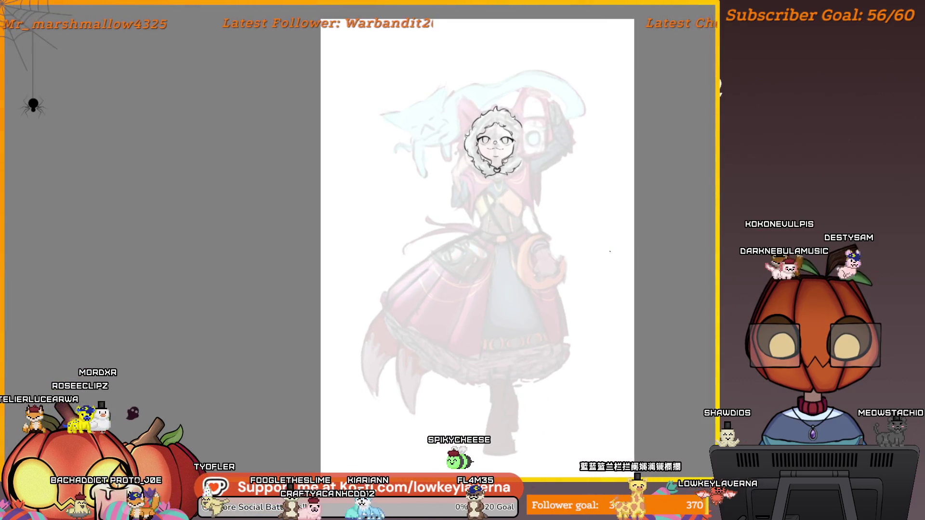
Undo and redo the latest face lines to compare before and after
key(ctrl+z)
key(ctrl+shift+z)
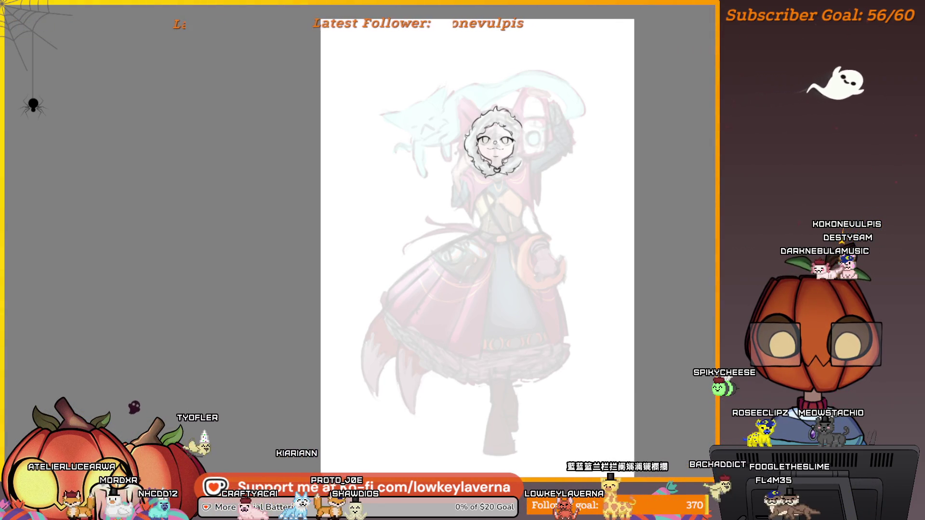
scroll(494, 145, up, 10)
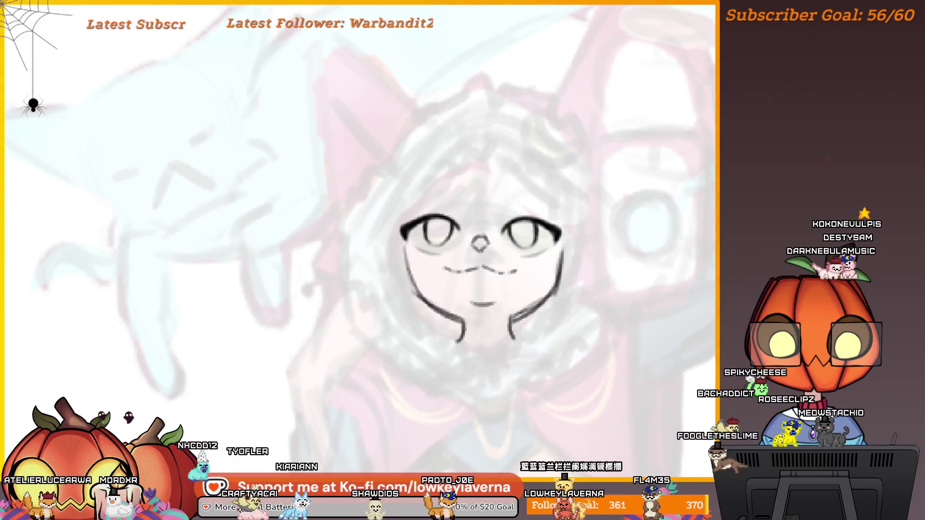
Undo the outer strand curving down the right side of the face toward the jaw
scroll(457, 217, up, 3)
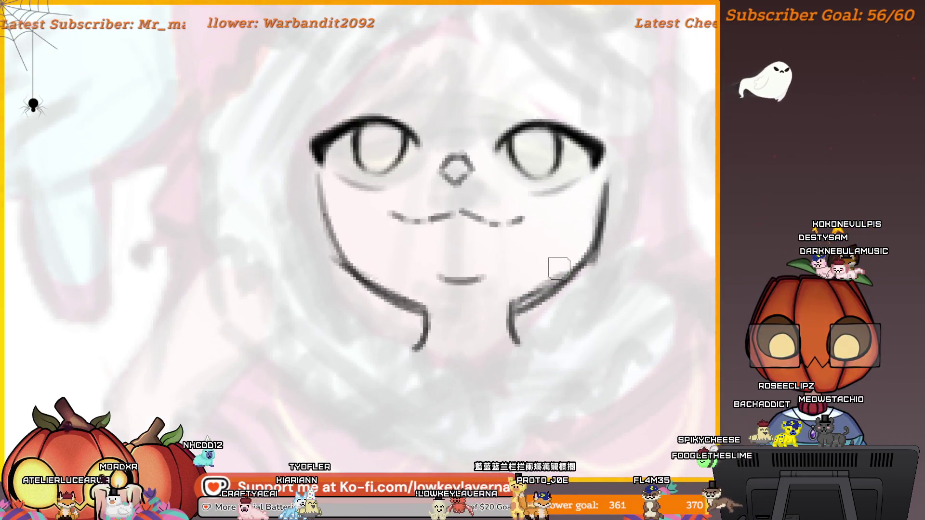
scroll(610, 219, down, 3)
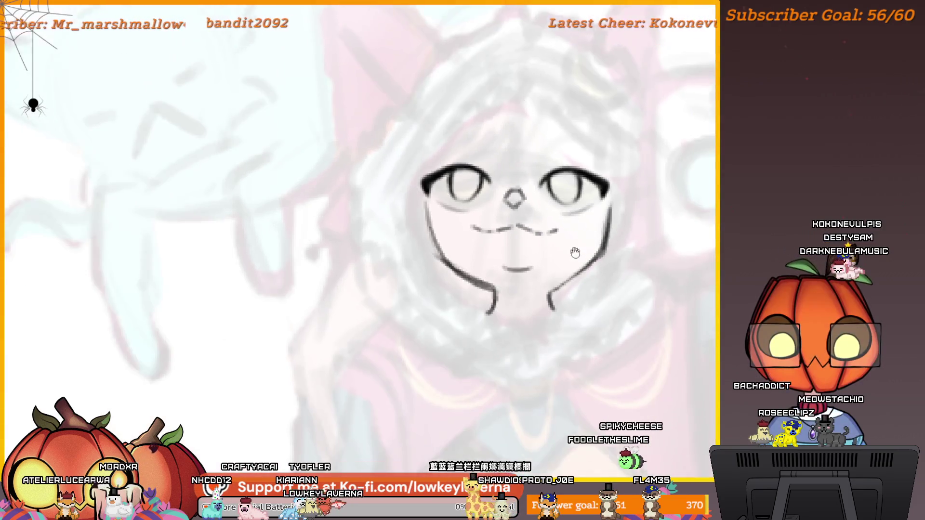
scroll(453, 265, up, 1)
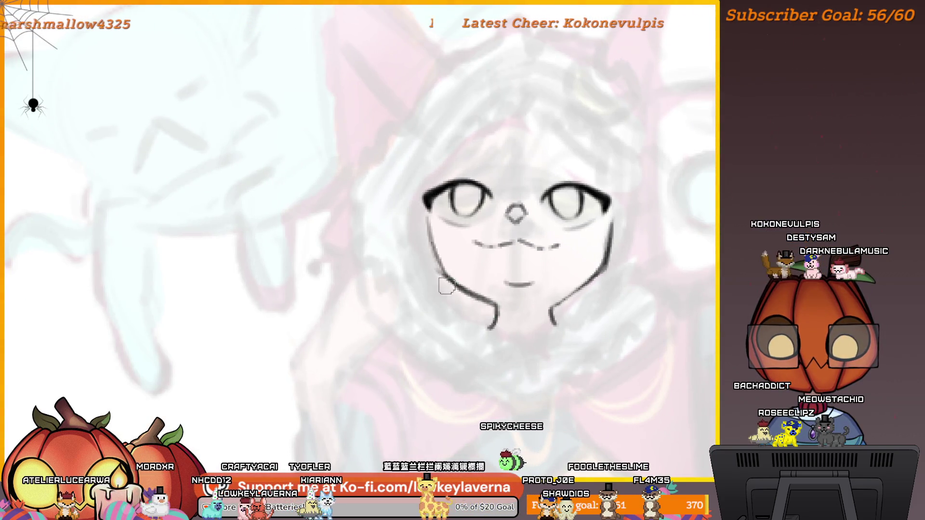
scroll(470, 312, down, 5)
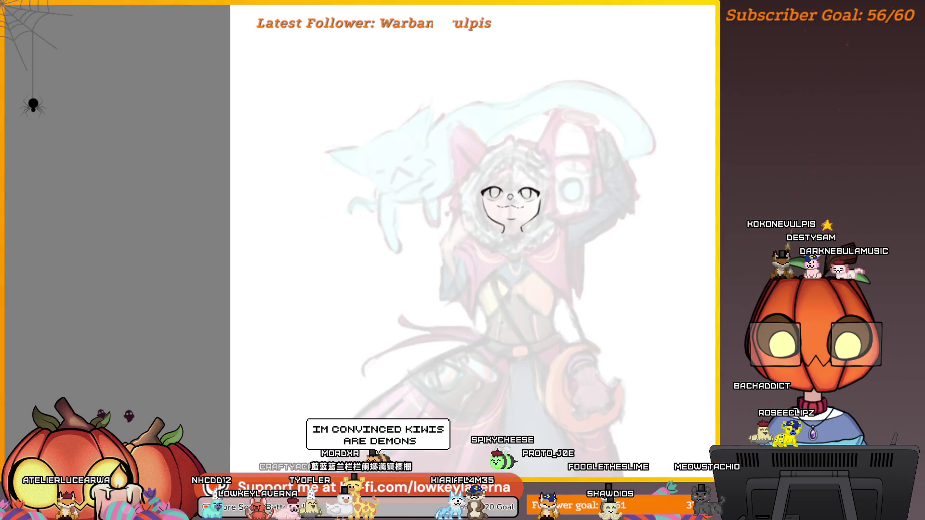
scroll(621, 263, down, 3)
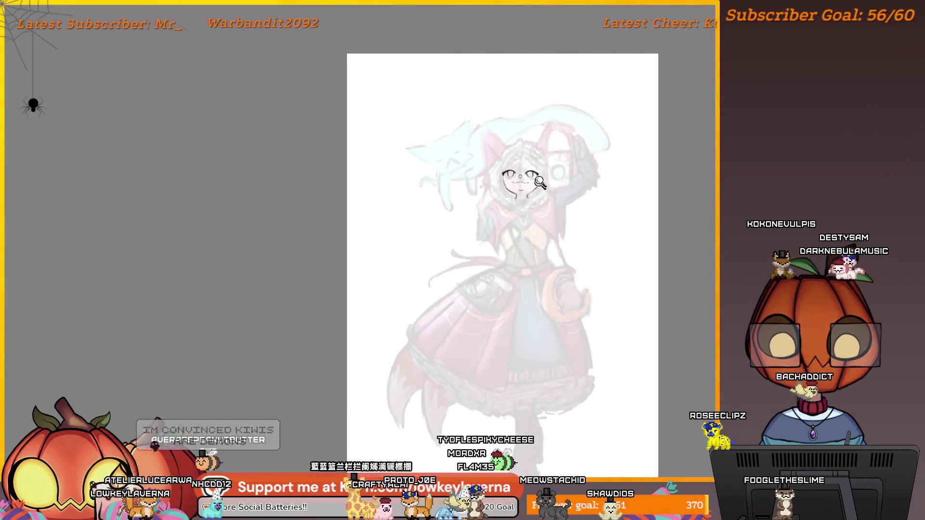
scroll(540, 182, up, 3)
drag(536, 244, 569, 278)
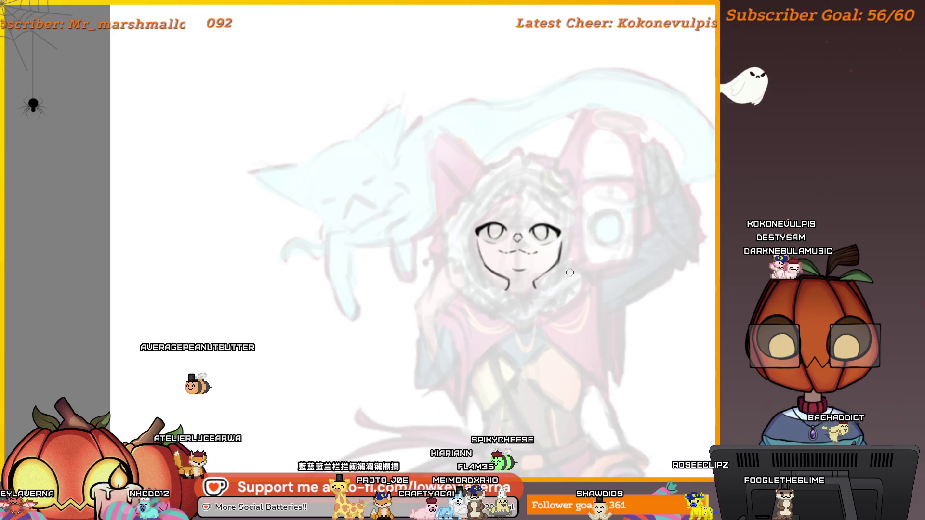
scroll(504, 238, up, 5)
scroll(413, 118, down, 5)
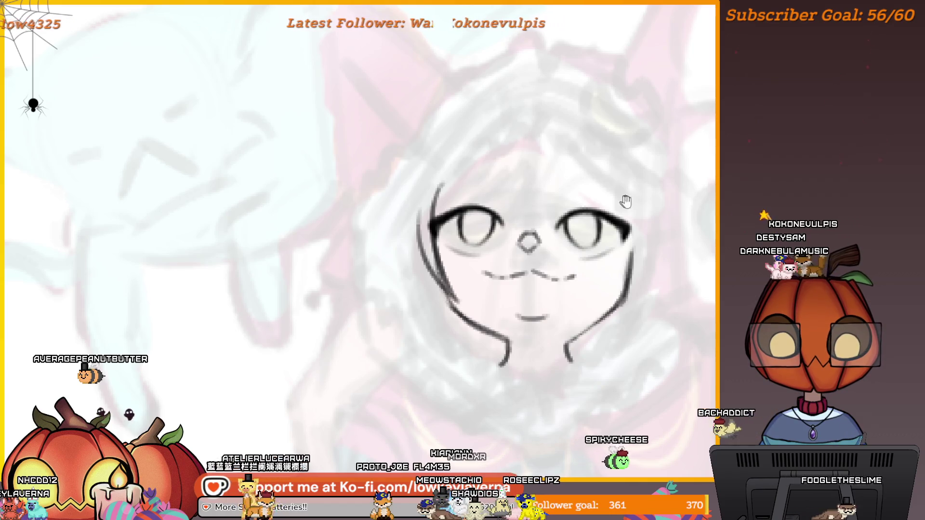
scroll(613, 243, up, 2)
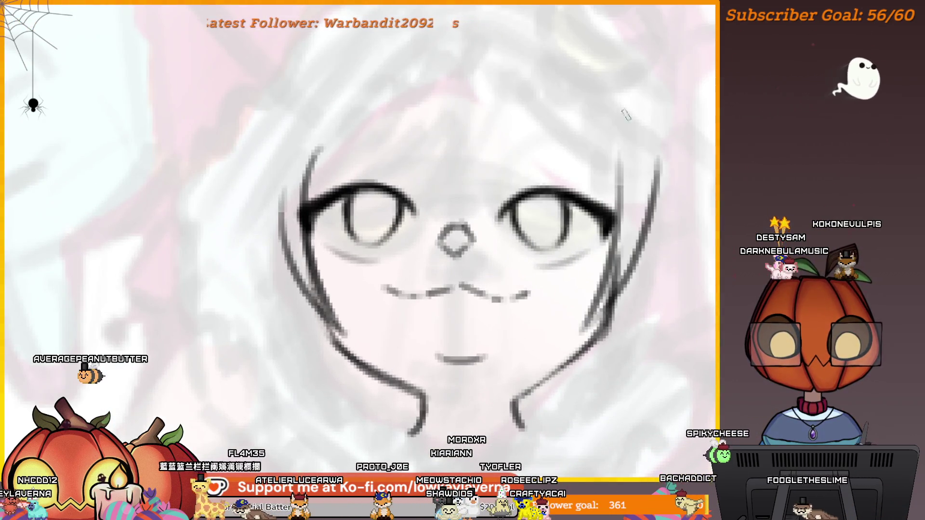
key(ctrl+z)
Zoom in and out and nudge the view rightward to review the face
scroll(630, 119, down, 3)
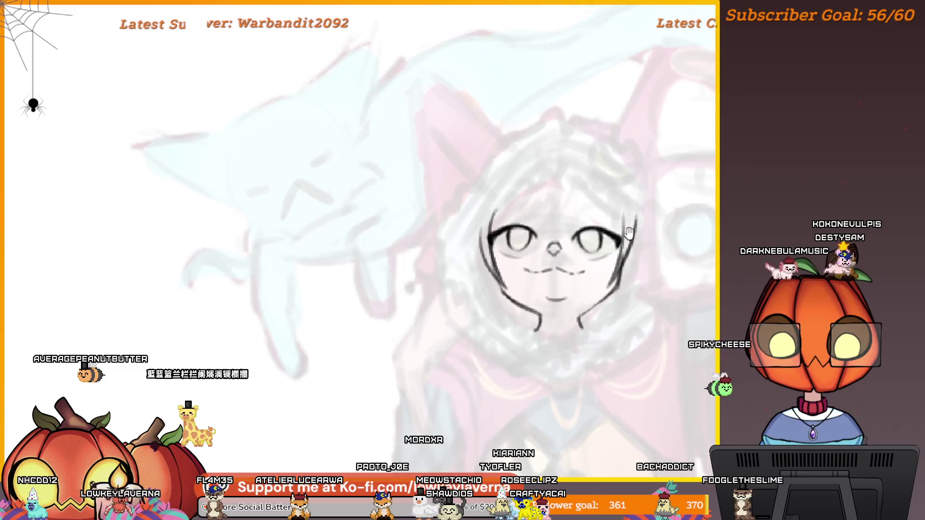
scroll(543, 314, up, 4)
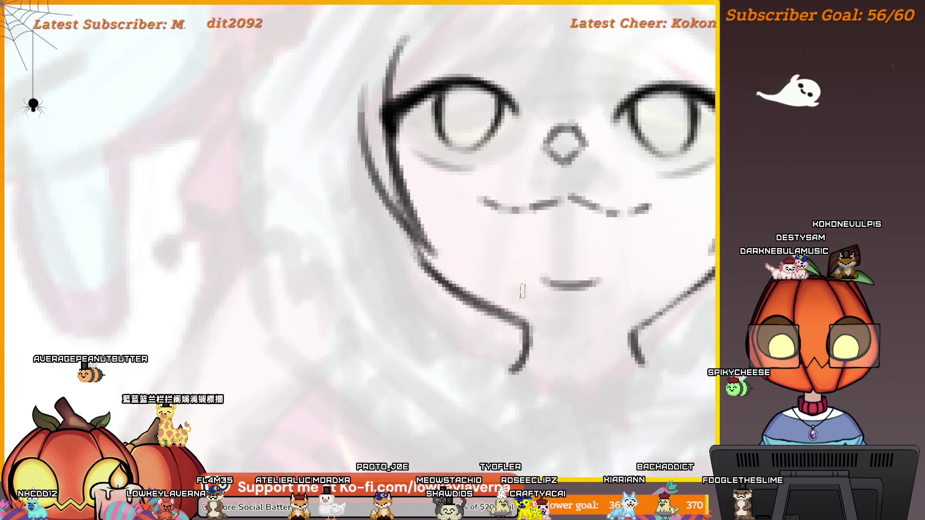
scroll(522, 291, up, 2)
scroll(599, 285, down, 2)
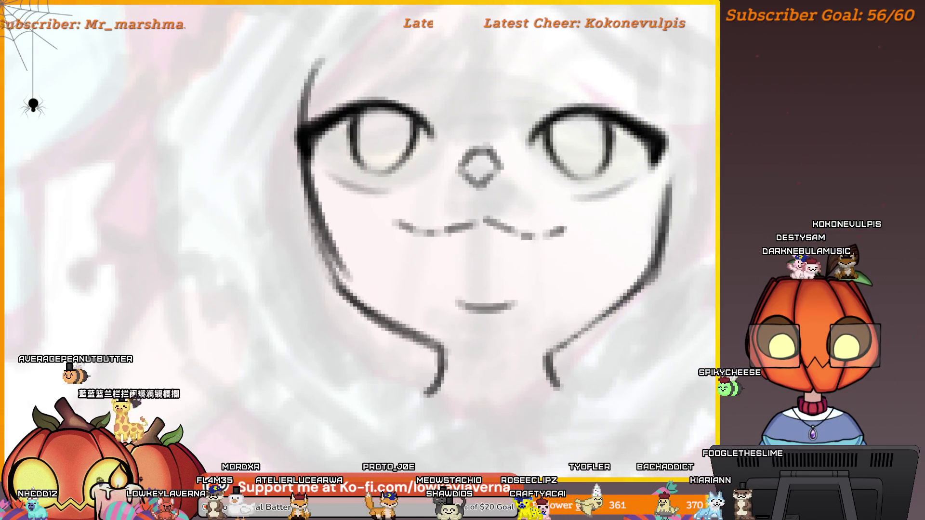
scroll(552, 270, down, 2)
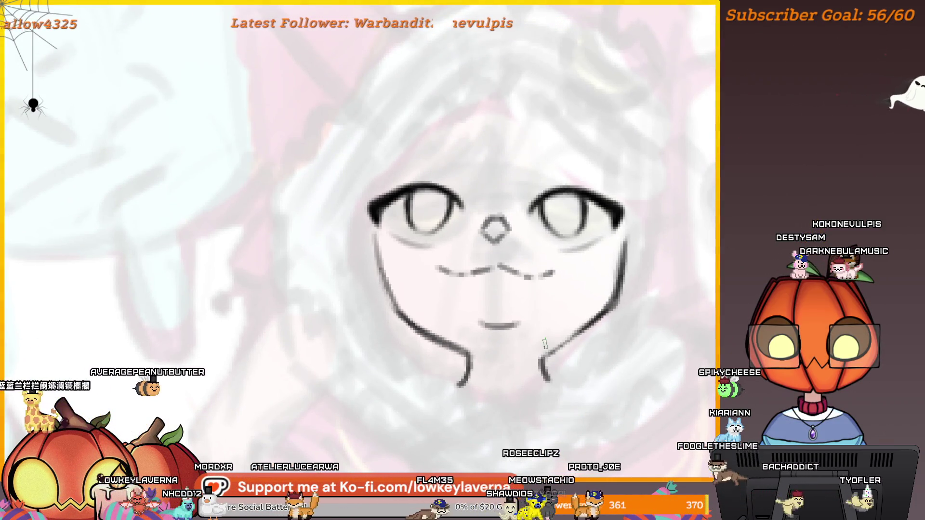
scroll(585, 334, up, 2)
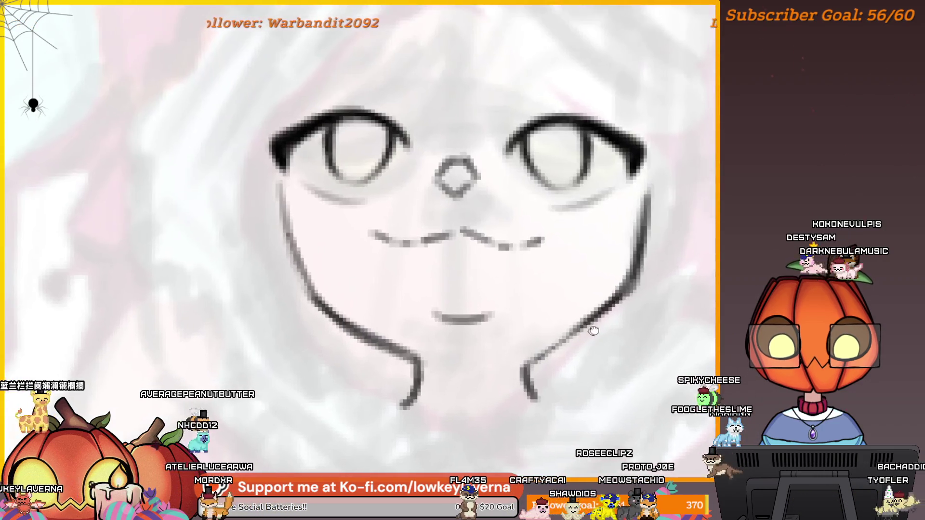
drag(594, 331, 630, 321)
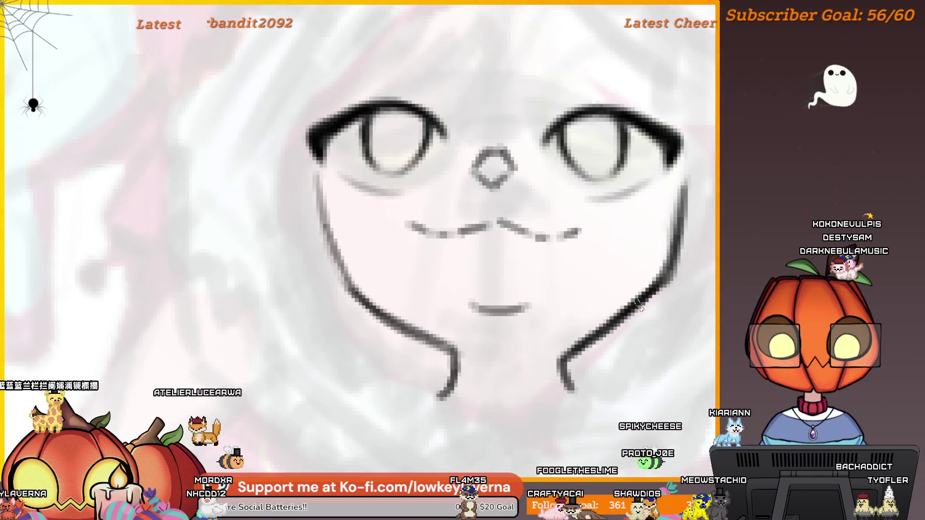
scroll(605, 332, down, 3)
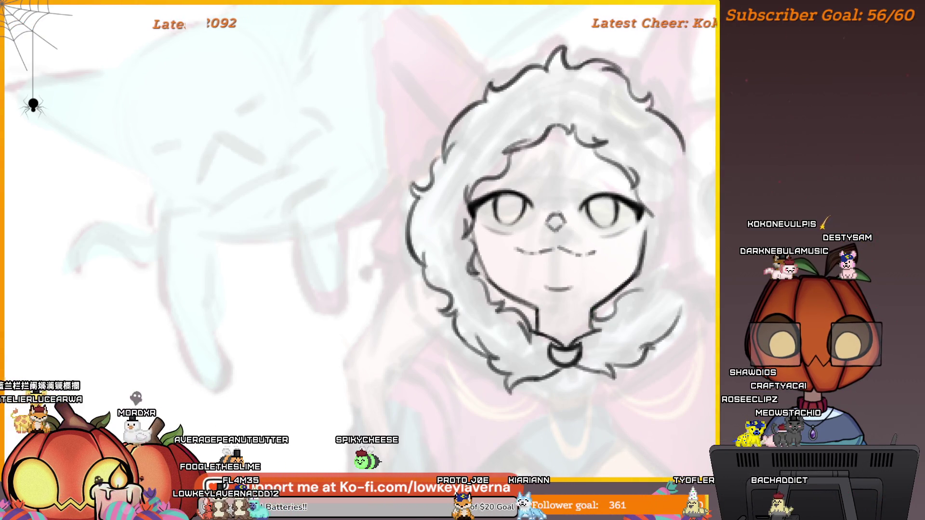
scroll(605, 274, down, 5)
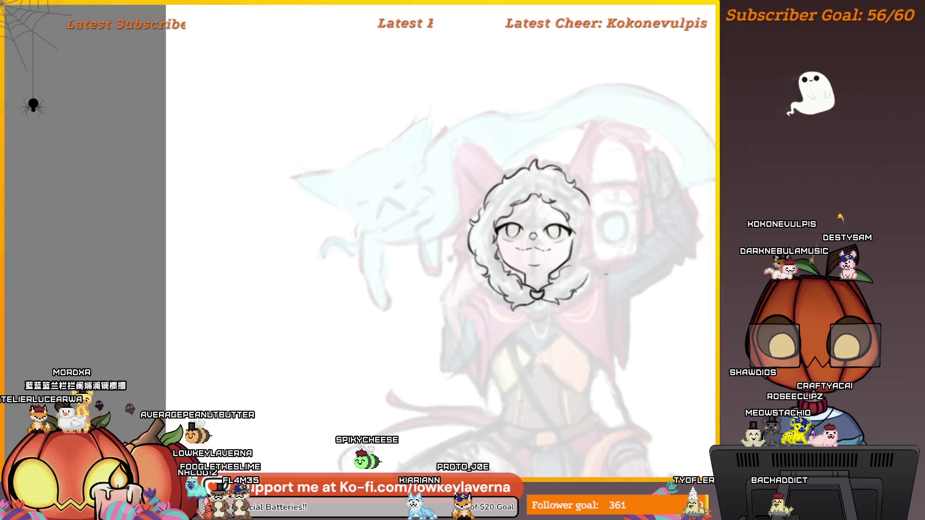
scroll(573, 285, down, 5)
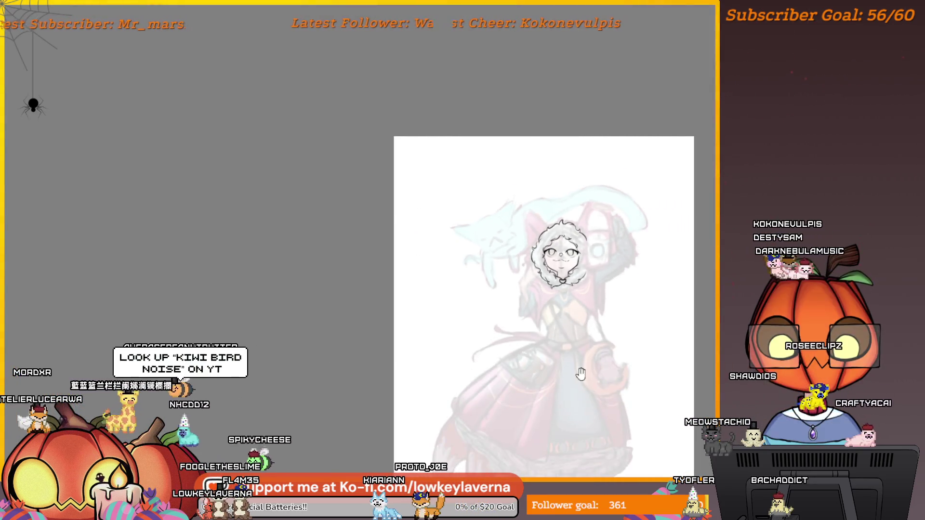
drag(573, 286, 598, 423)
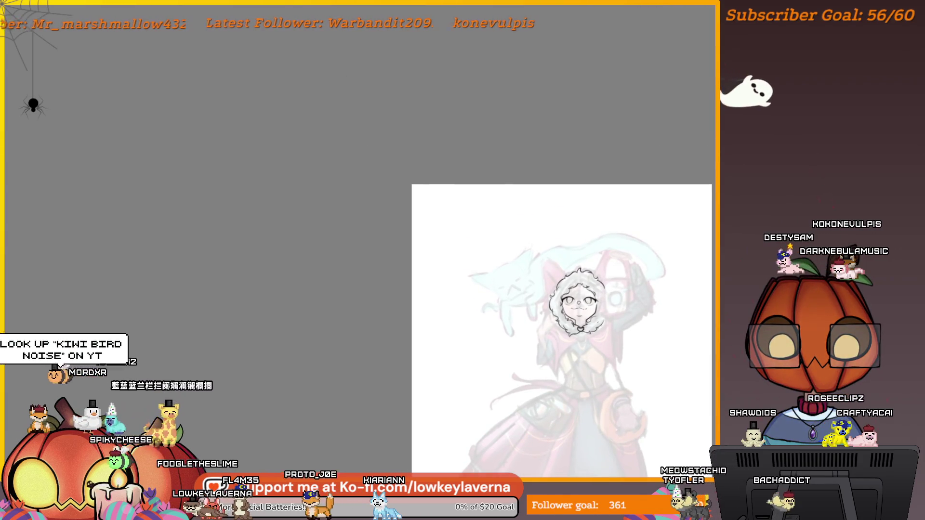
scroll(623, 199, up, 5)
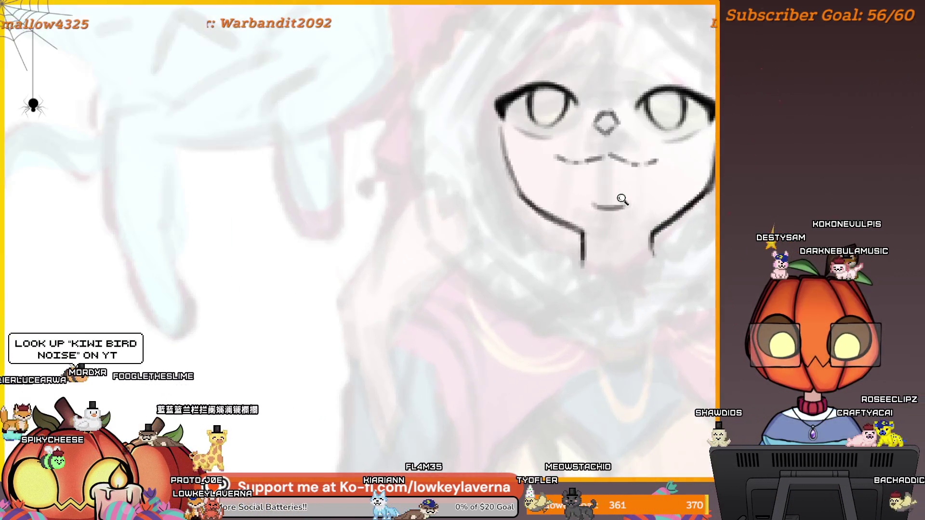
drag(623, 199, 644, 197)
mouse_move(603, 250)
mouse_down()
mouse_move(505, 269)
mouse_move(435, 303)
mouse_up()
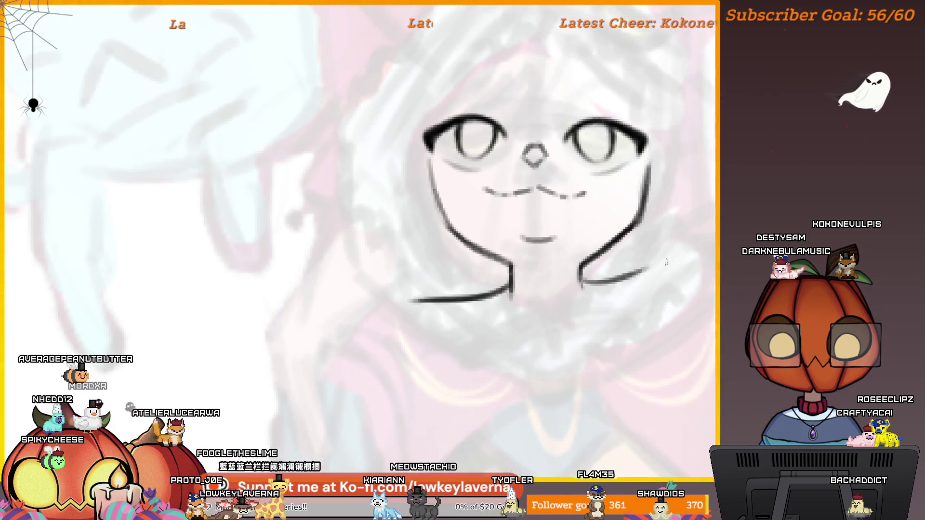
Shift and zoom the view around the neck and shoulder lines to review them
scroll(680, 244, down, 5)
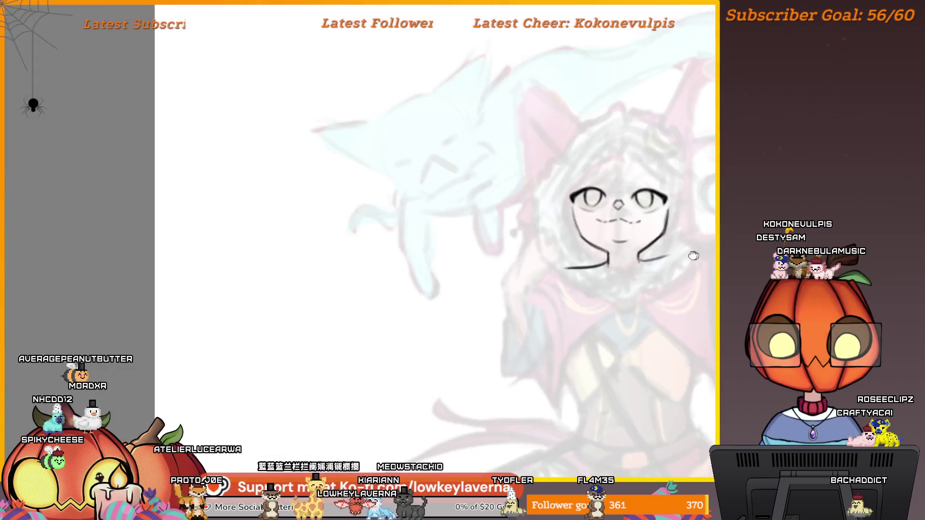
drag(634, 267, 605, 288)
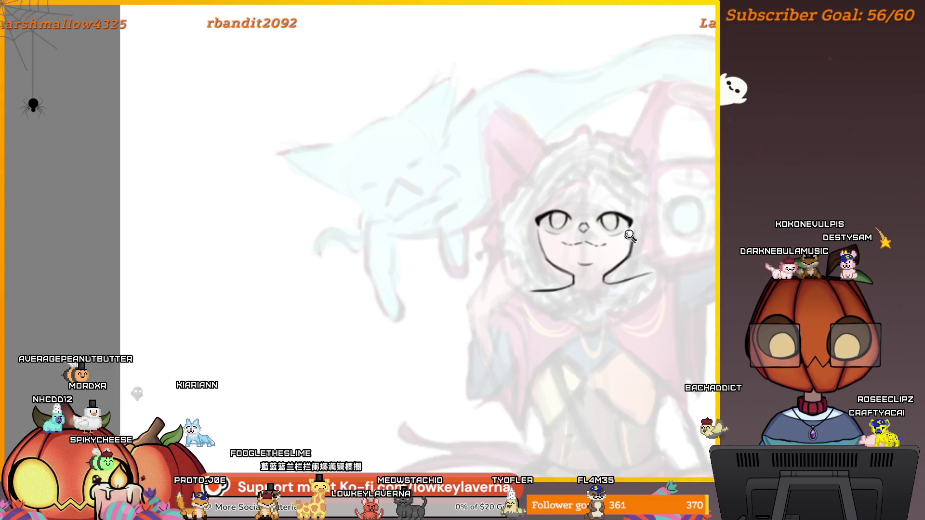
scroll(630, 235, down, 5)
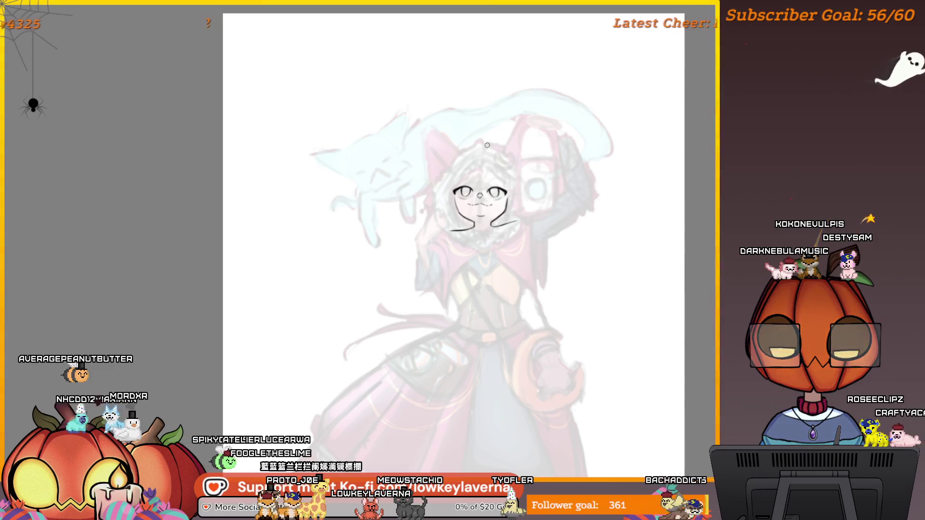
scroll(487, 145, up, 5)
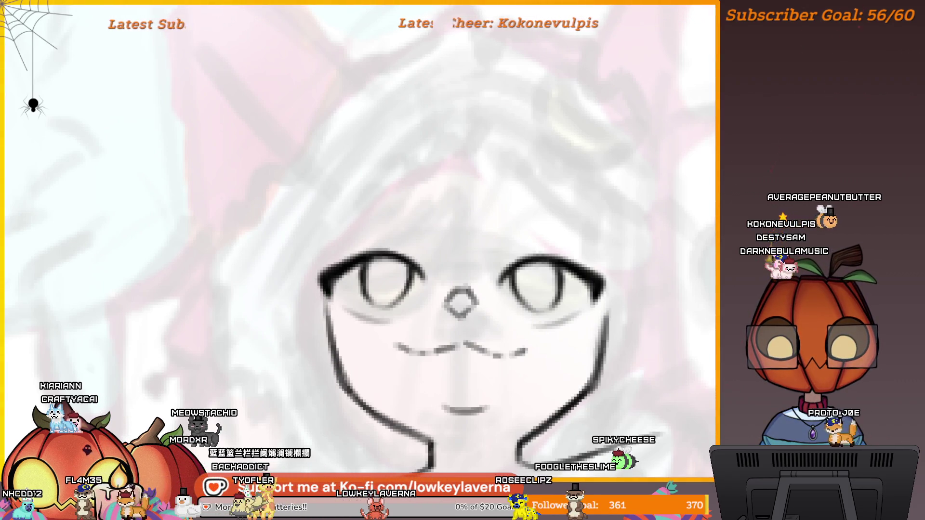
drag(365, 367, 404, 348)
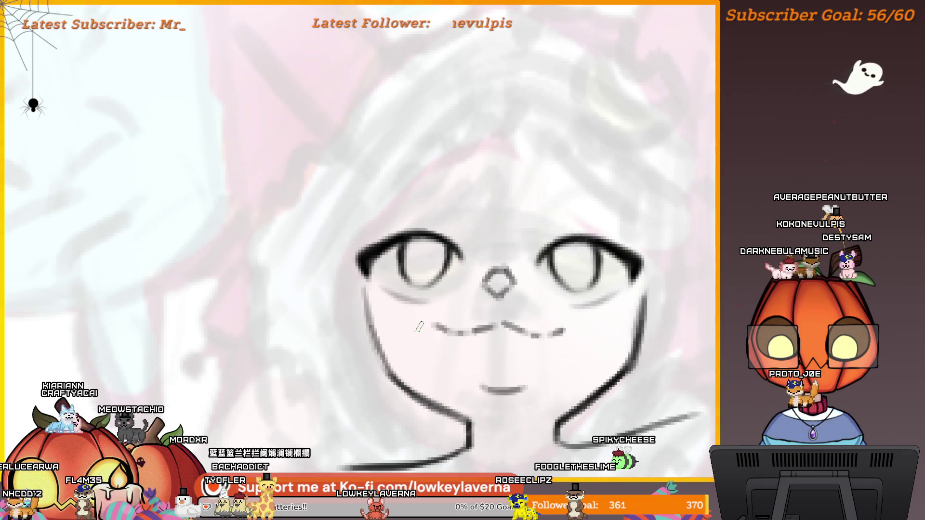
scroll(210, 326, right, 5)
drag(275, 411, 572, 357)
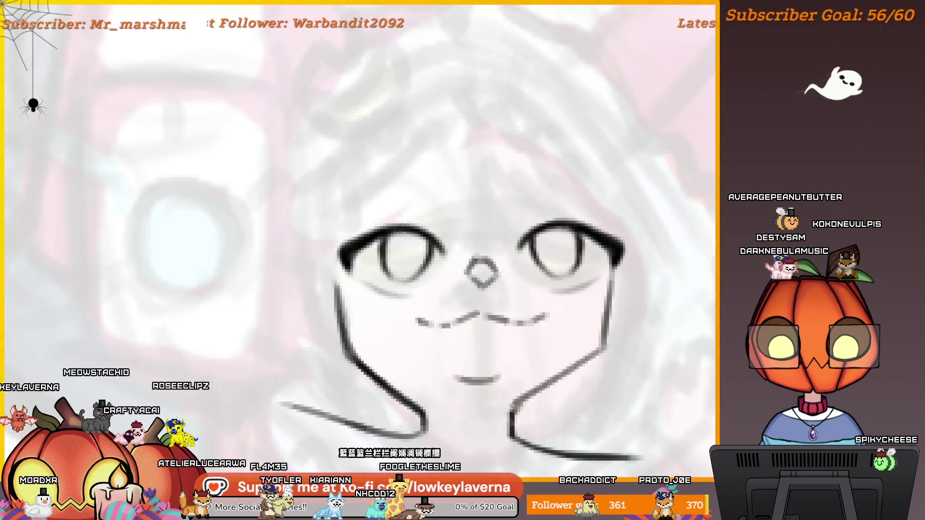
scroll(595, 340, down, 3)
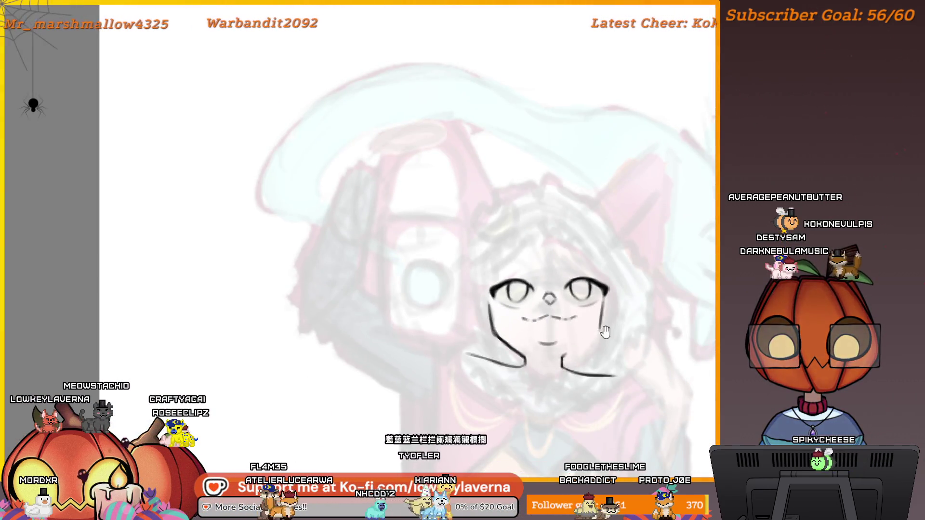
Zoom out and recentre the whole caped figure, then centre the character's face in view
scroll(605, 332, down, 2)
scroll(569, 336, down, 3)
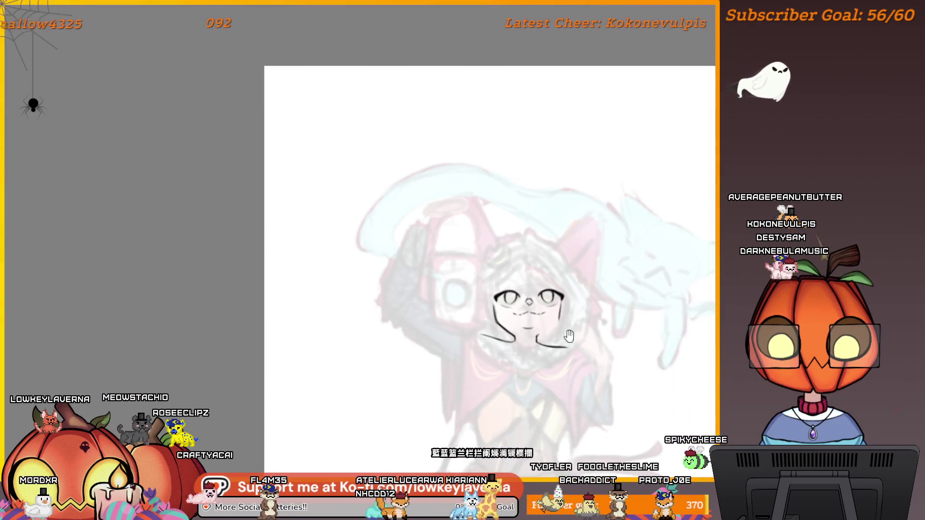
drag(568, 336, 527, 295)
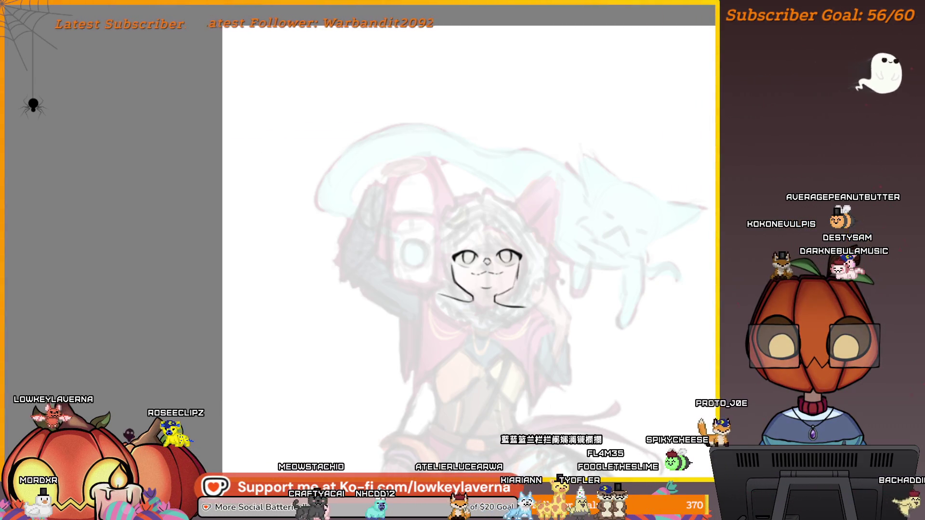
scroll(537, 263, down, 2)
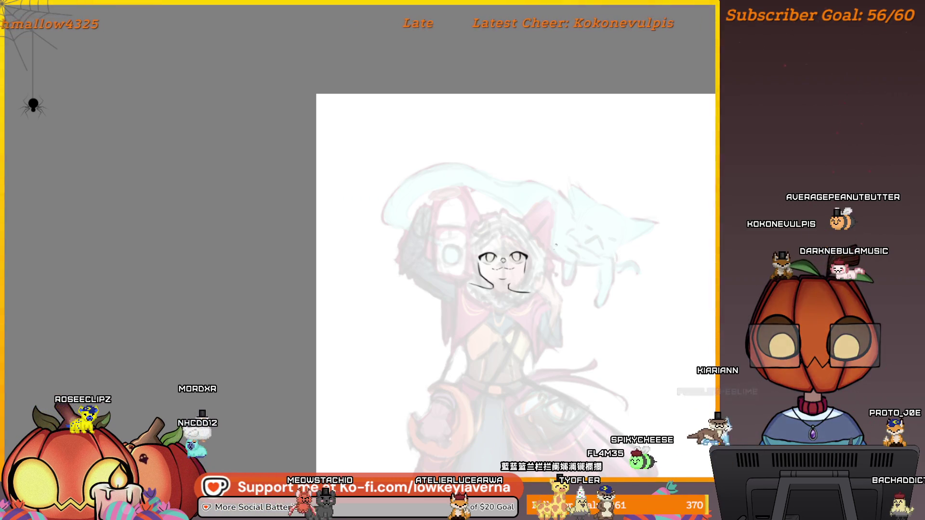
drag(542, 316, 547, 299)
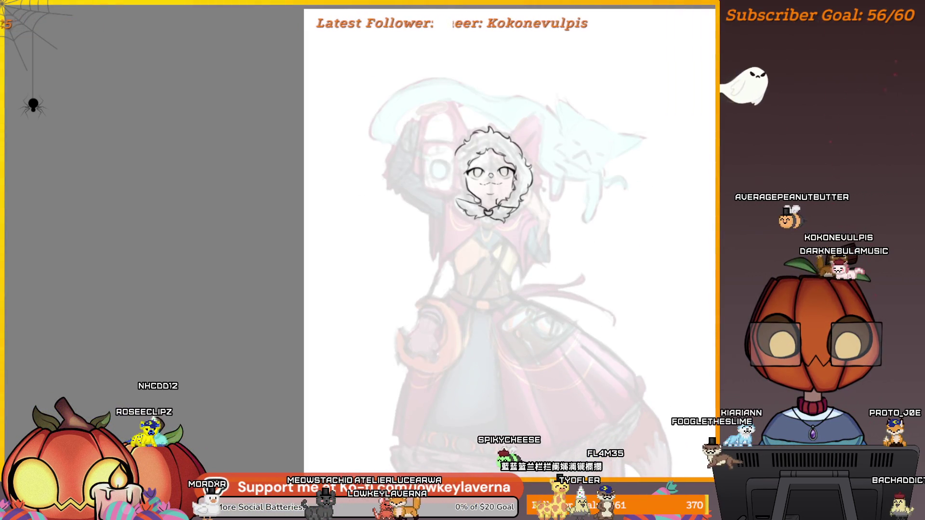
scroll(533, 227, down, 2)
drag(539, 326, 526, 268)
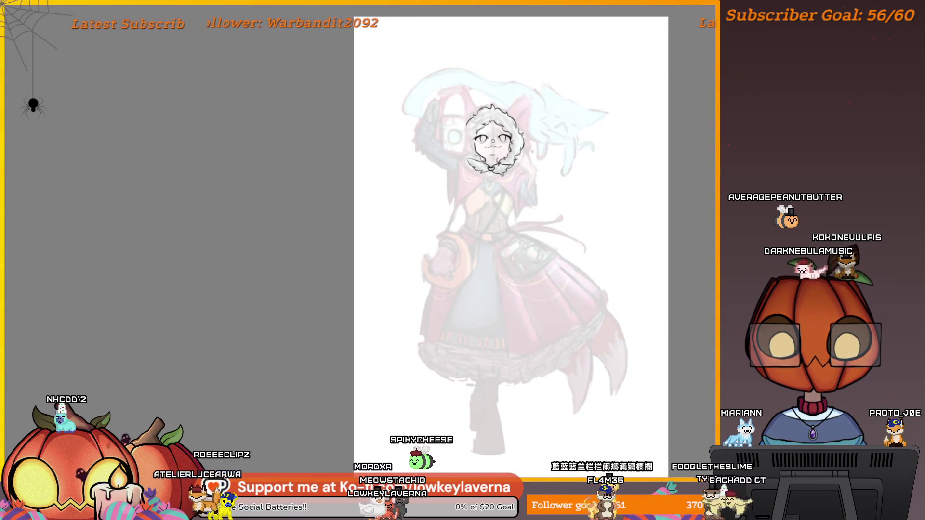
scroll(523, 125, up, 3)
drag(525, 49, 571, 206)
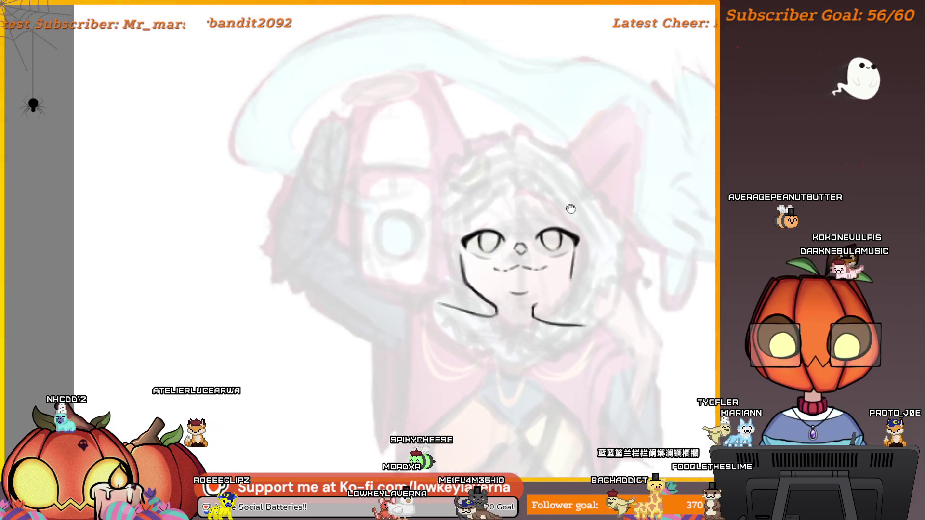
Zoom in closely on the character's face to inspect the jaw and neck lines
drag(573, 258, 569, 247)
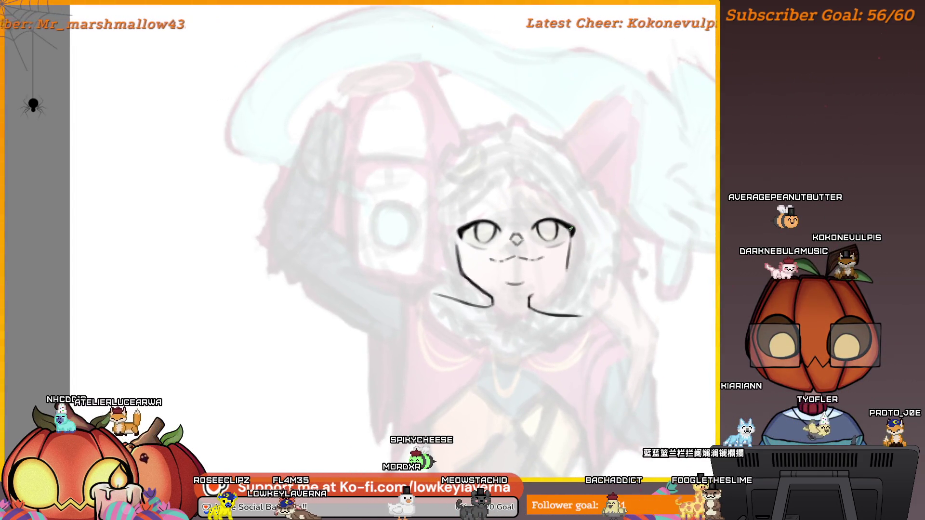
click(543, 307)
click(543, 307)
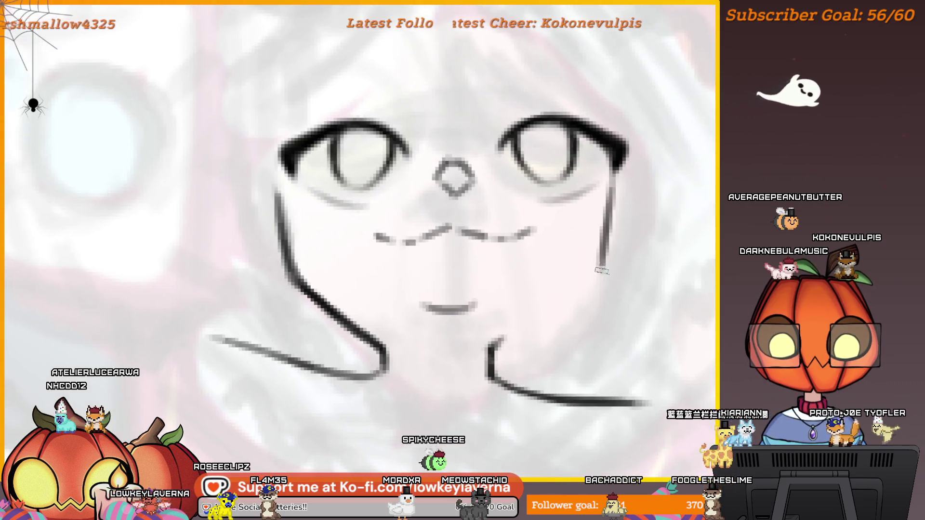
scroll(551, 311, down, 3)
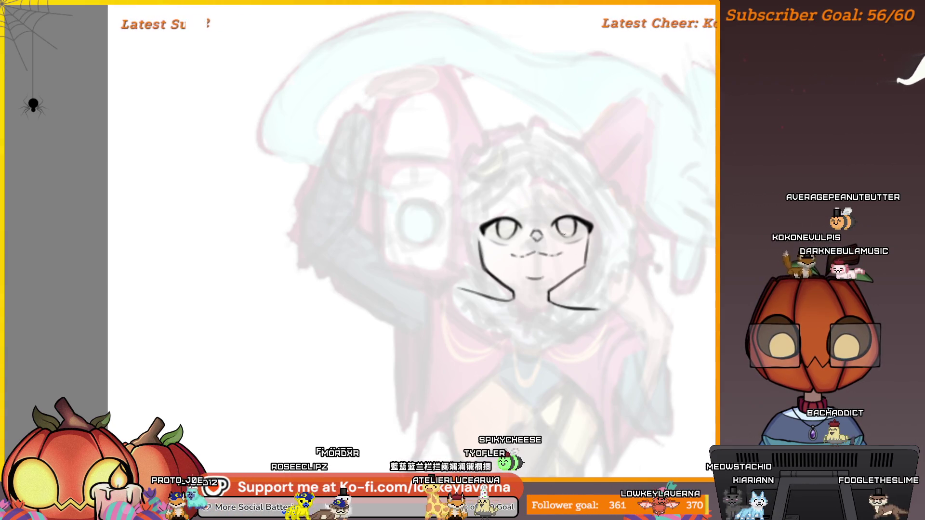
scroll(594, 245, down, 5)
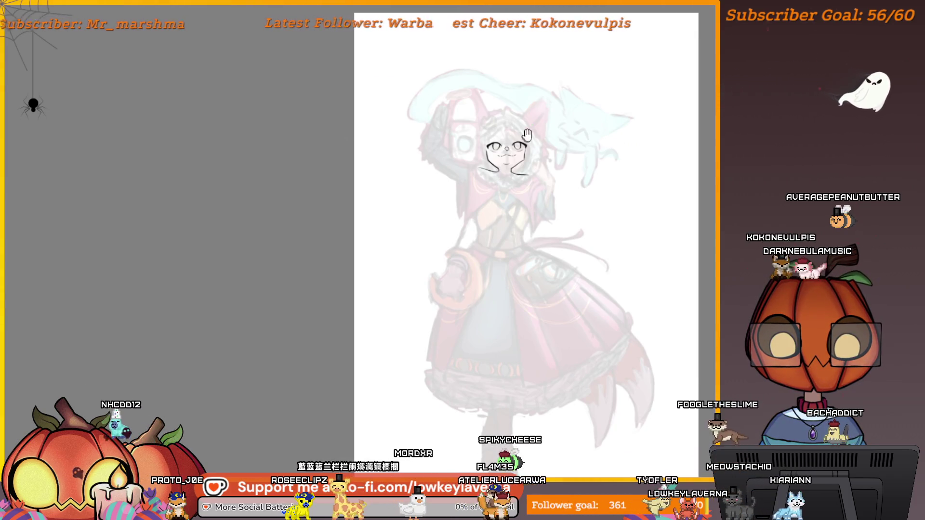
scroll(599, 112, up, 5)
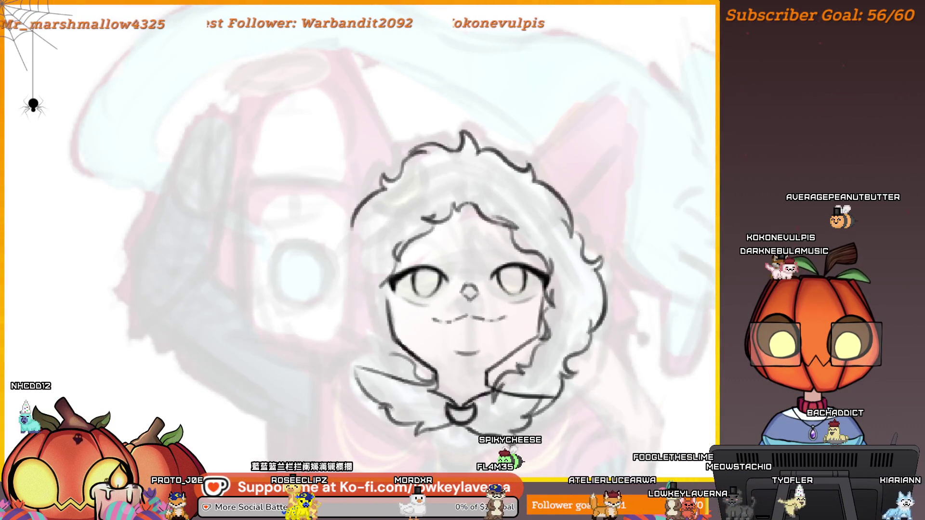
scroll(554, 289, up, 3)
drag(556, 290, 622, 266)
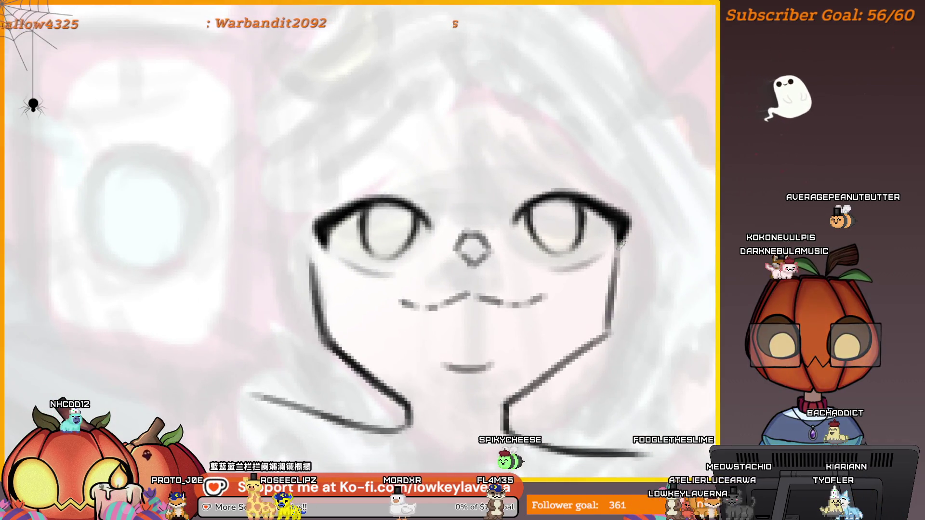
scroll(606, 288, down, 2)
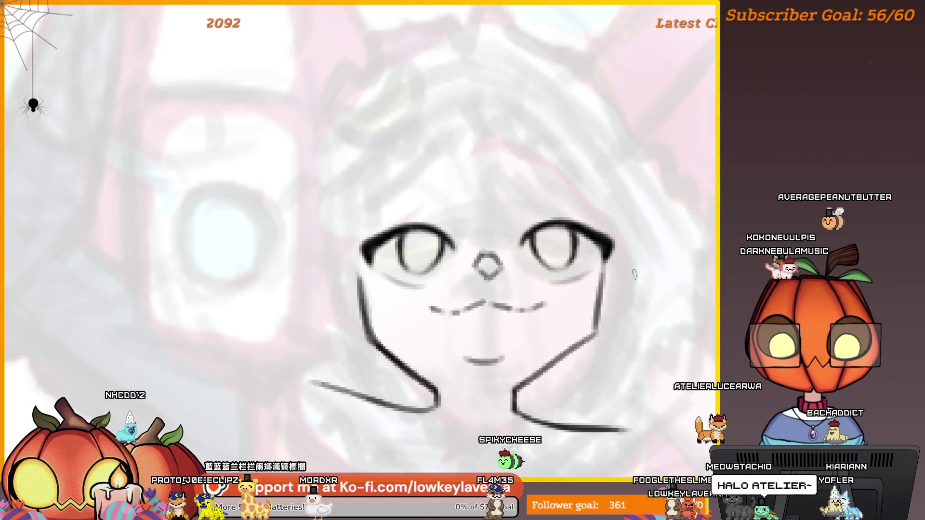
scroll(690, 255, down, 4)
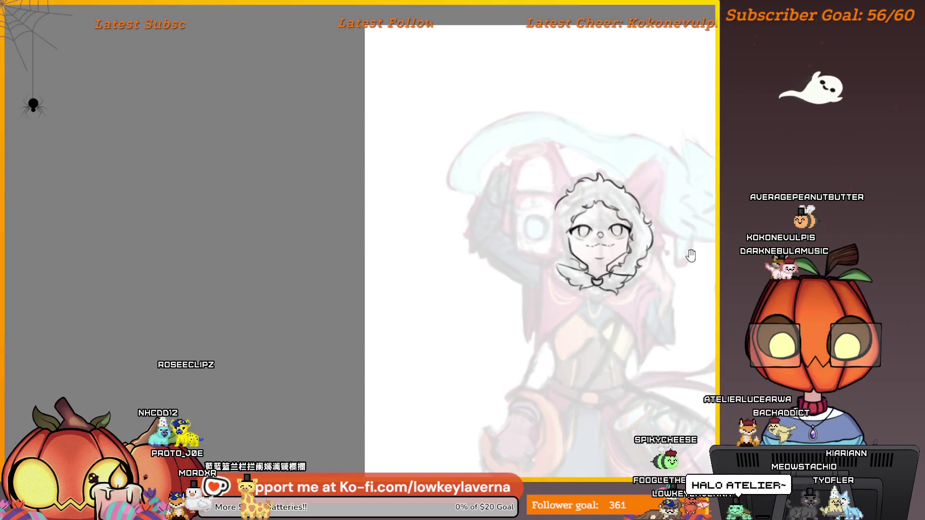
drag(691, 255, 662, 269)
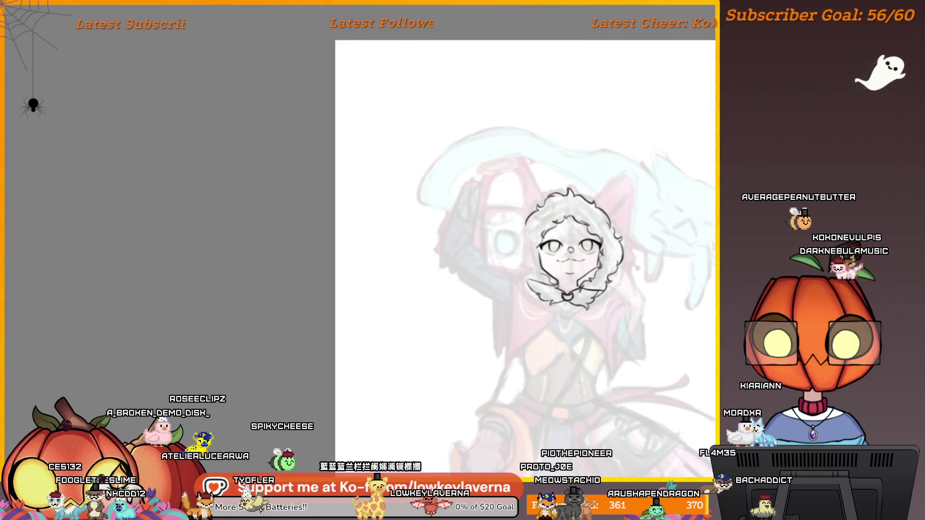
Bring the browser with the Coca Cola Strawberry 12 x 500ml product page into view
key(alt+Tab)
mouse_move(416, 4)
mouse_down()
mouse_move(516, 27)
mouse_move(528, 45)
mouse_up()
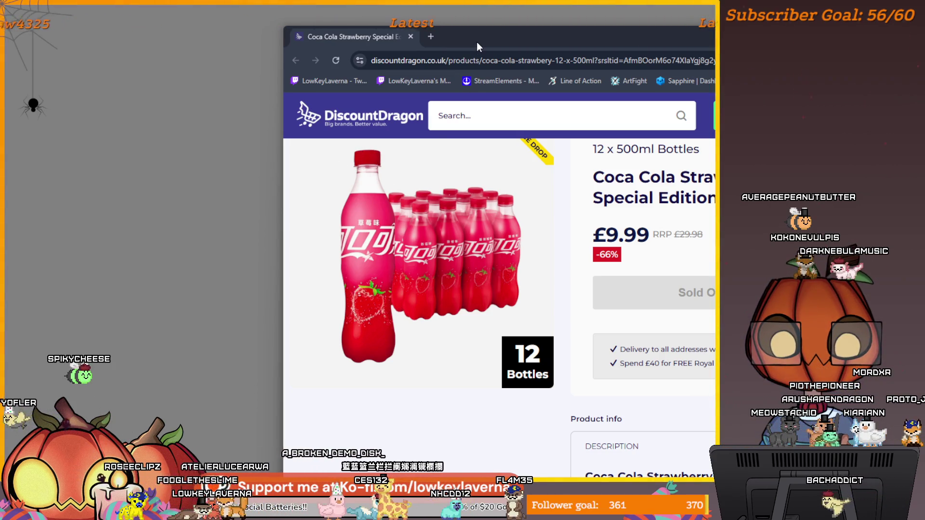
Move the browser window around to read the £9.99 sold-out product page, then return to Krita
drag(477, 42, 492, 32)
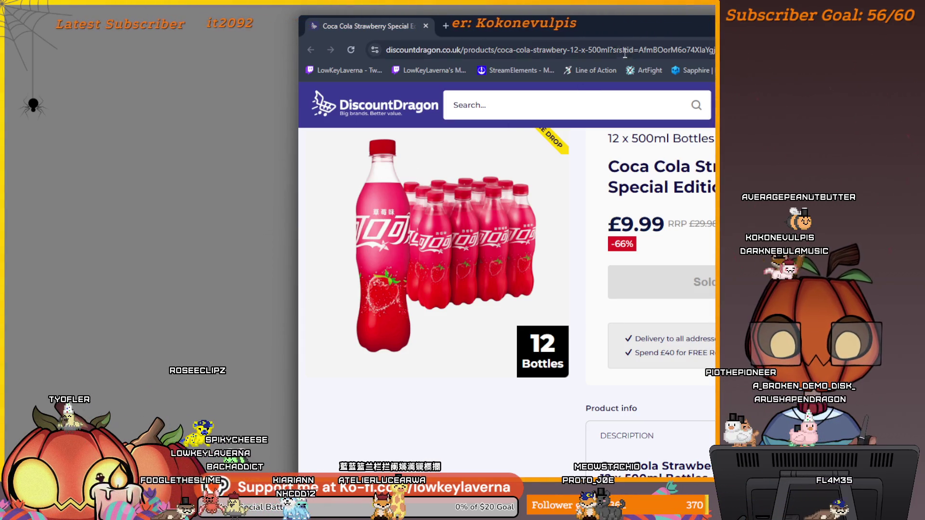
mouse_move(597, 26)
mouse_down()
mouse_move(466, 21)
mouse_move(428, 6)
mouse_up()
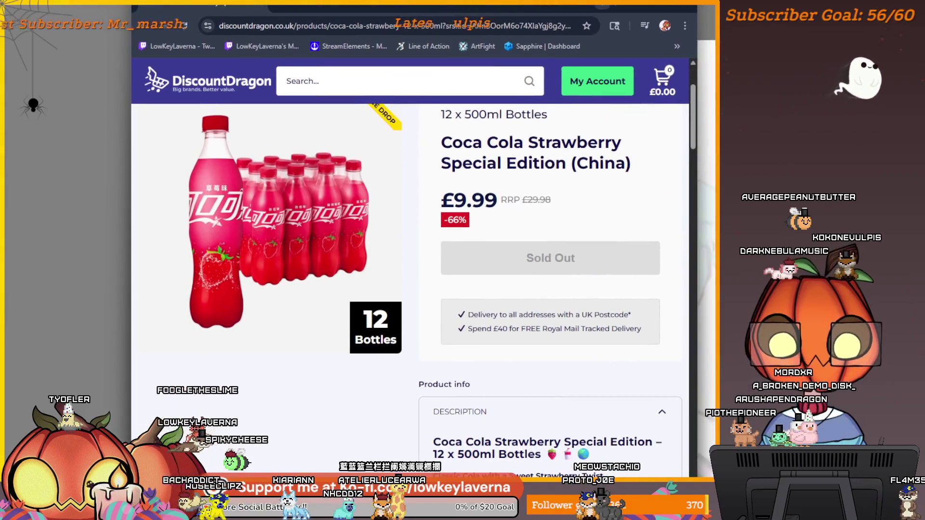
drag(604, 164, 567, 164)
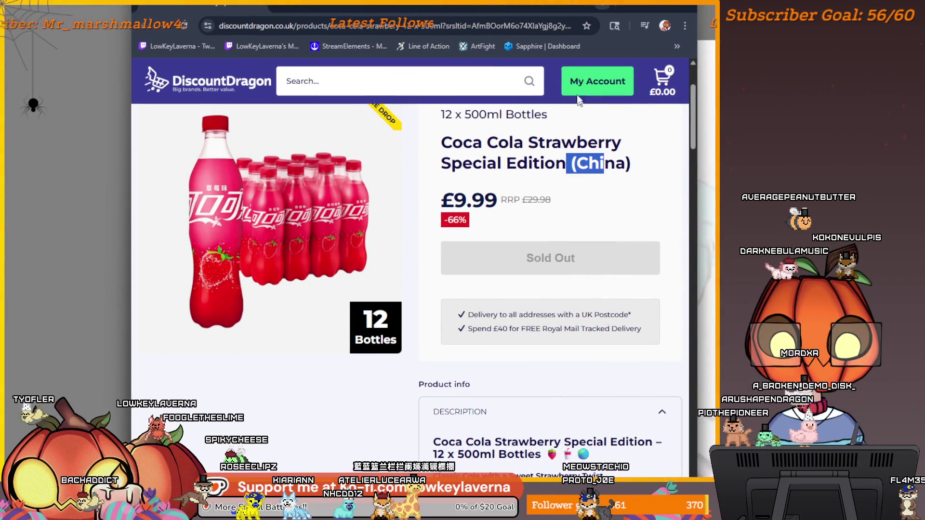
click(572, 193)
drag(521, 10, 696, 29)
key(alt+Tab)
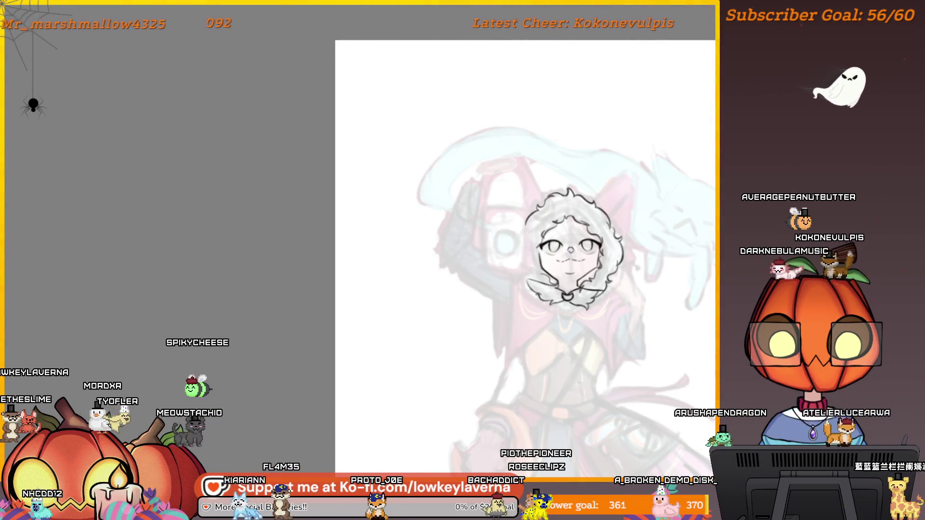
Zoom in on the collar bow and erase part of the zigzag collar stroke
click(572, 295)
click(540, 351)
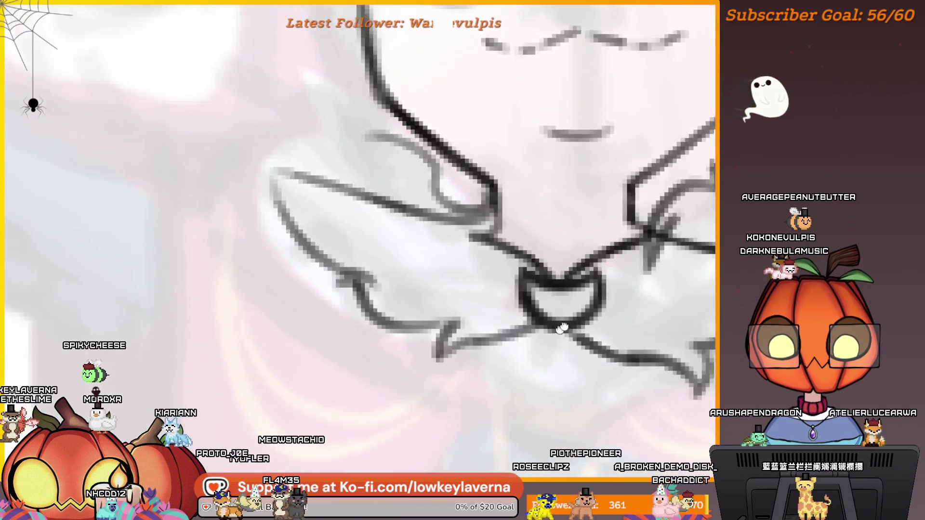
click(562, 324)
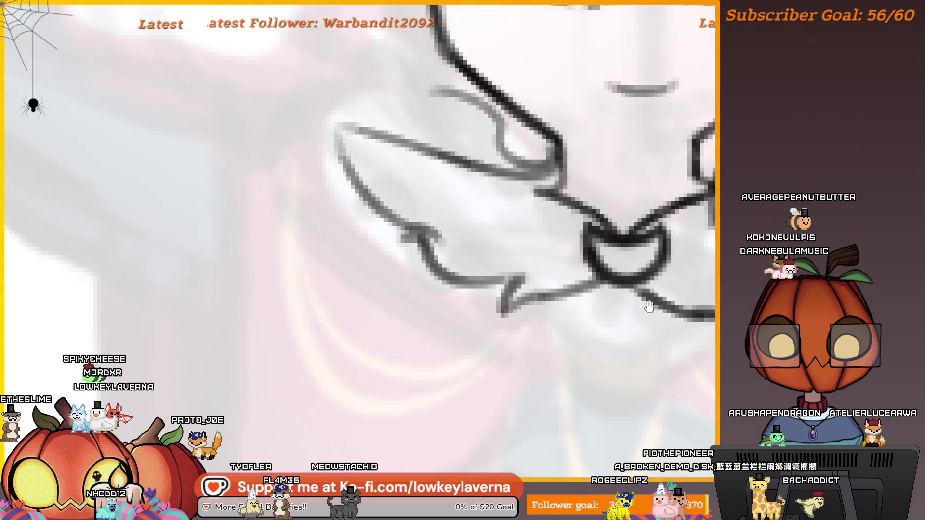
drag(649, 306, 608, 340)
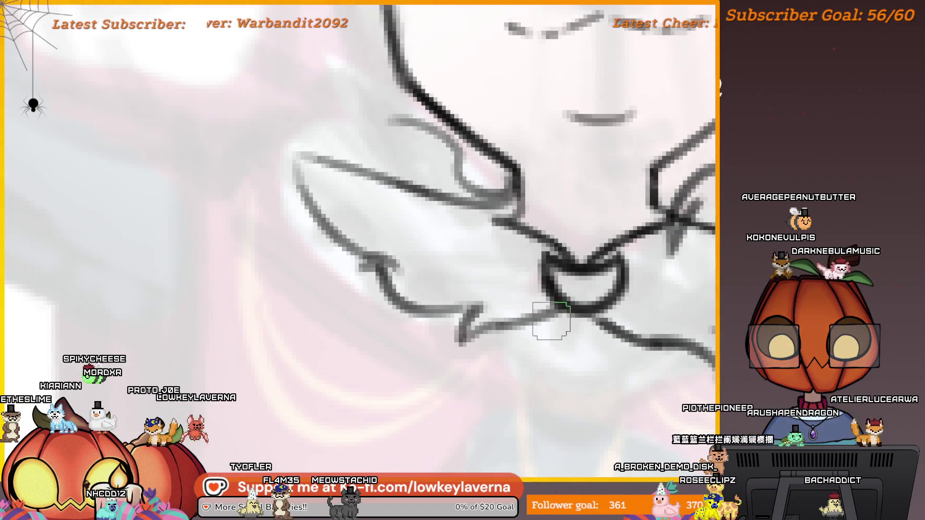
drag(555, 333, 509, 316)
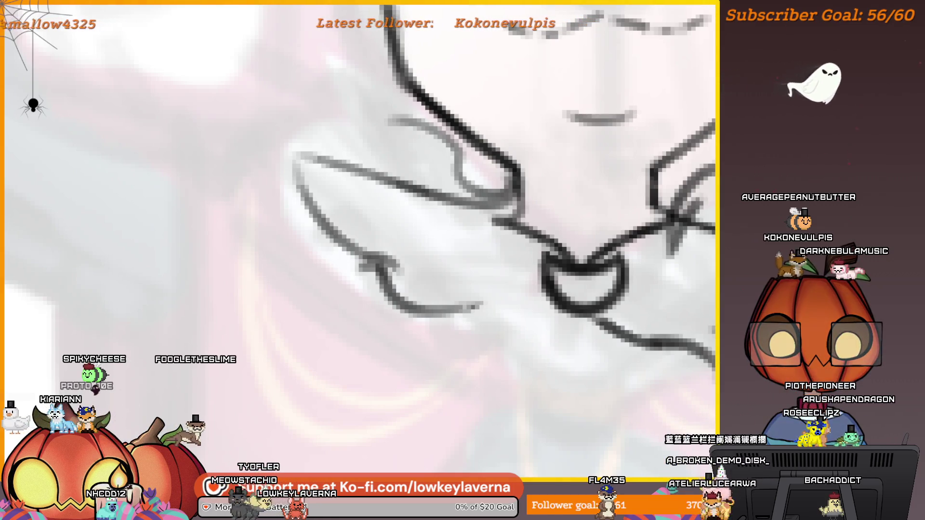
mouse_move(585, 303)
mouse_down()
mouse_move(652, 270)
mouse_move(592, 334)
mouse_up()
Redraw the curved collar line from the bow more lightly and ink the lower-left collar line
key(ctrl+z)
drag(648, 279, 562, 353)
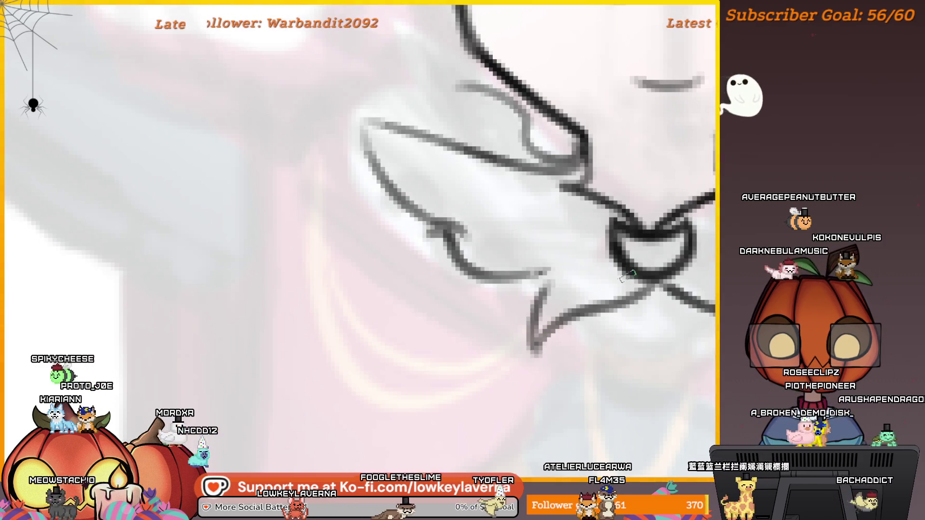
key(ctrl+z)
mouse_move(648, 285)
mouse_down()
mouse_move(518, 351)
mouse_move(561, 290)
mouse_up()
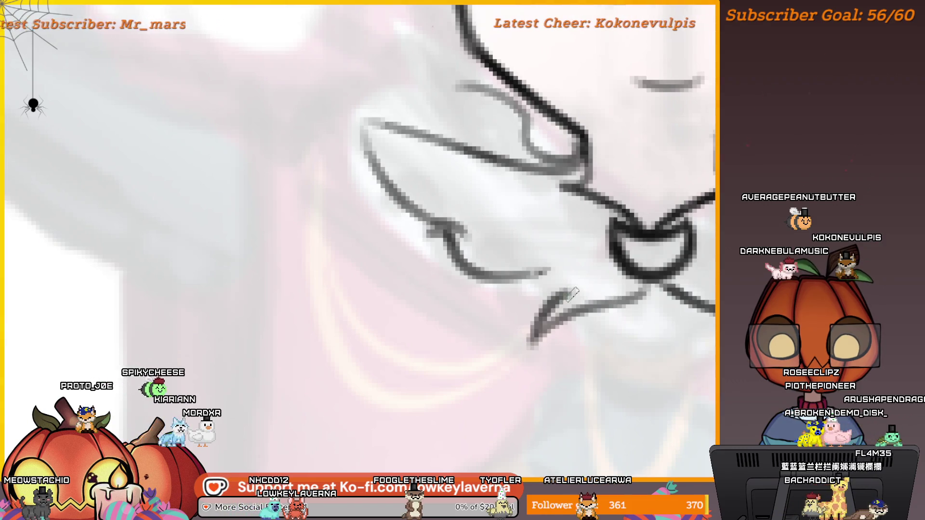
scroll(574, 291, down, 5)
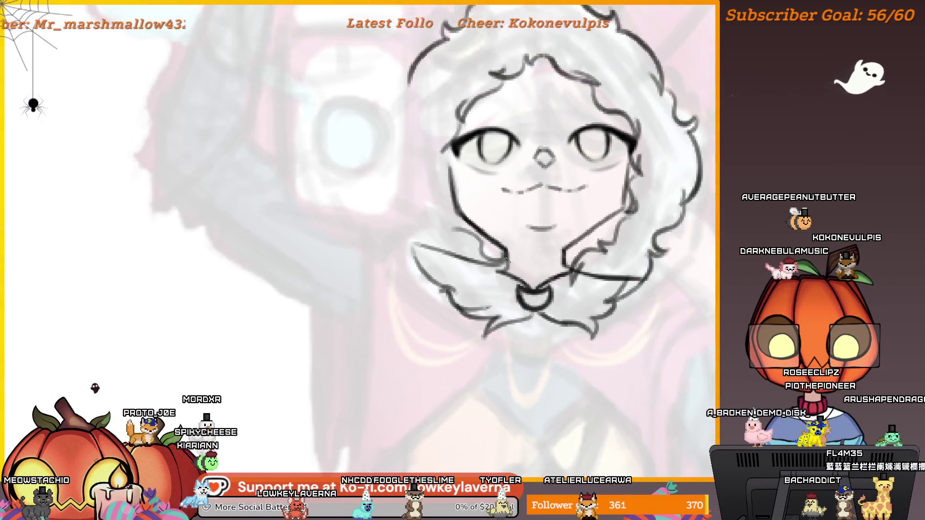
drag(500, 314, 539, 312)
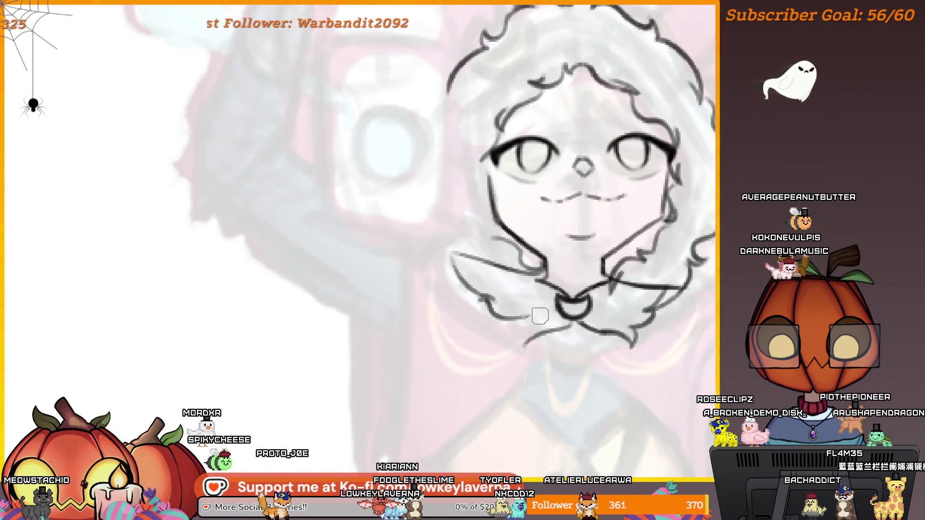
scroll(560, 345, up, 3)
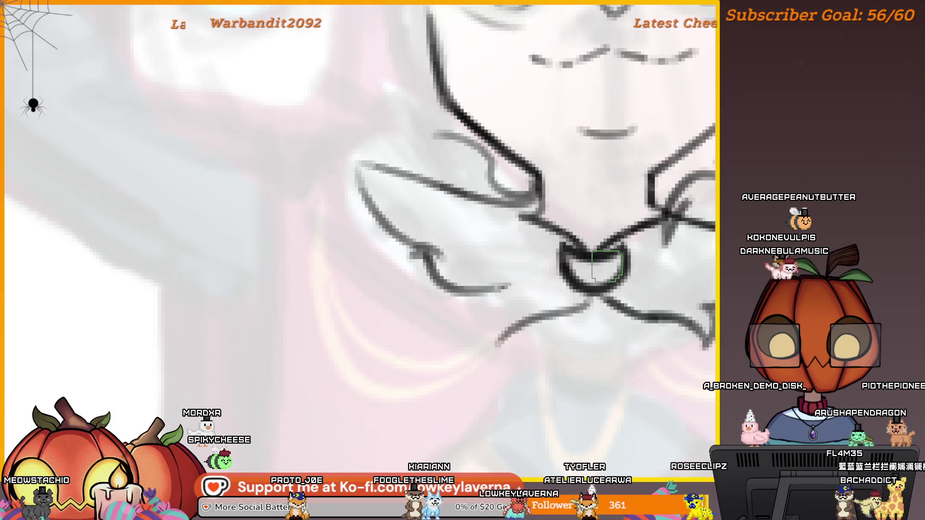
drag(493, 340, 528, 312)
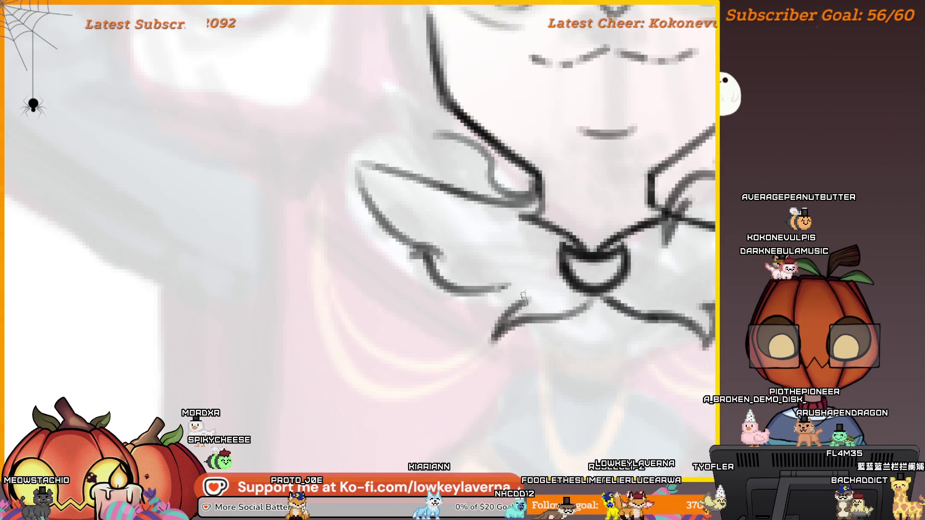
Reframe the face lower in the view and undo the hair and collar strokes
scroll(523, 296, down, 5)
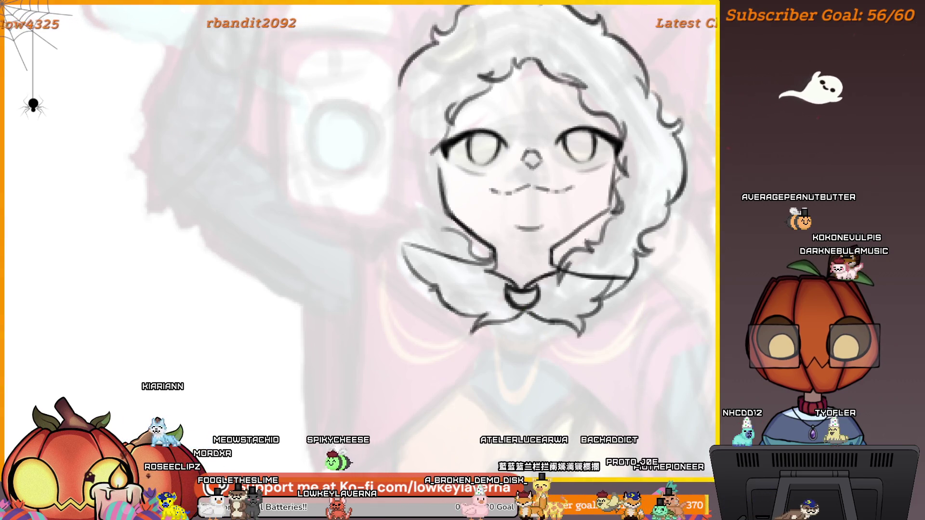
scroll(605, 316, up, 3)
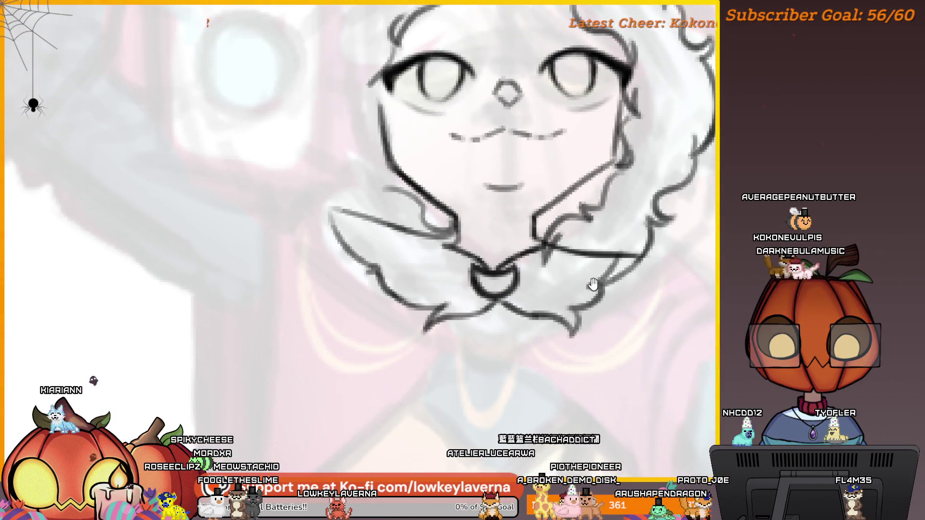
drag(593, 284, 600, 313)
drag(609, 275, 613, 303)
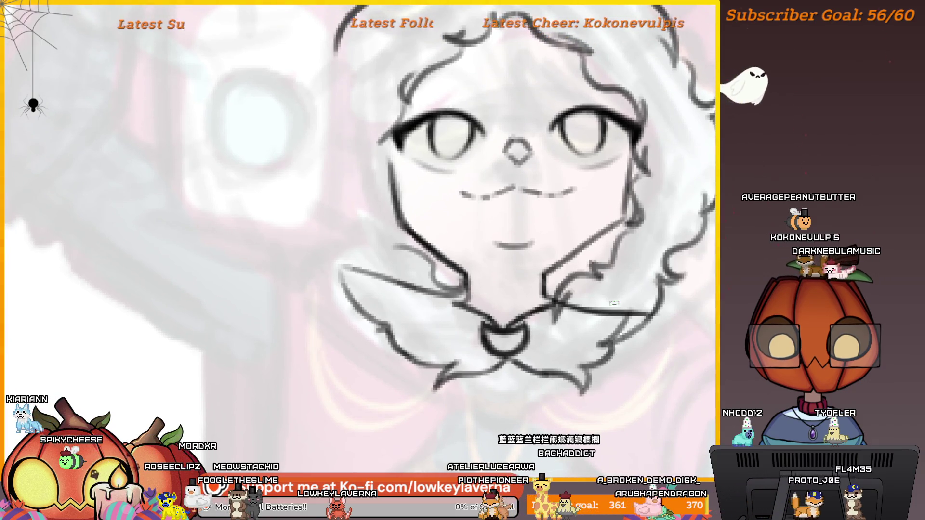
scroll(602, 299, down, 3)
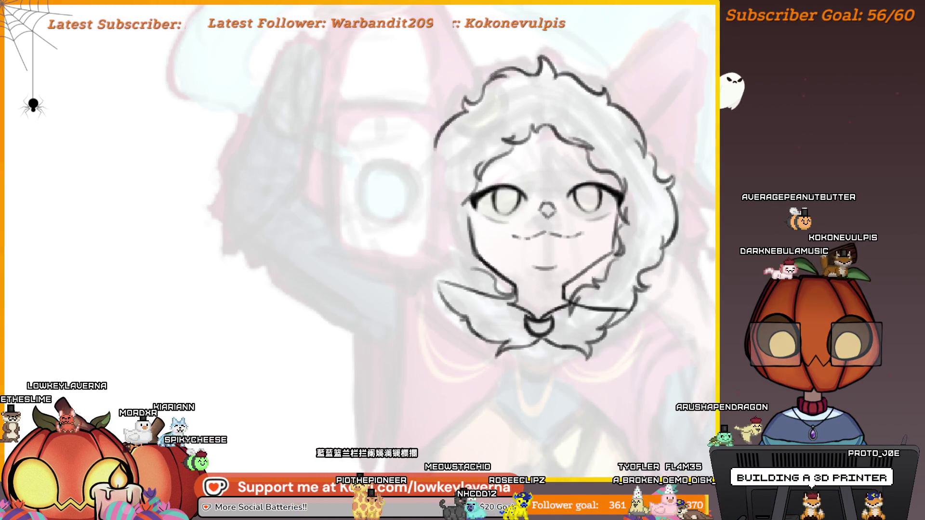
key(ctrl+z)
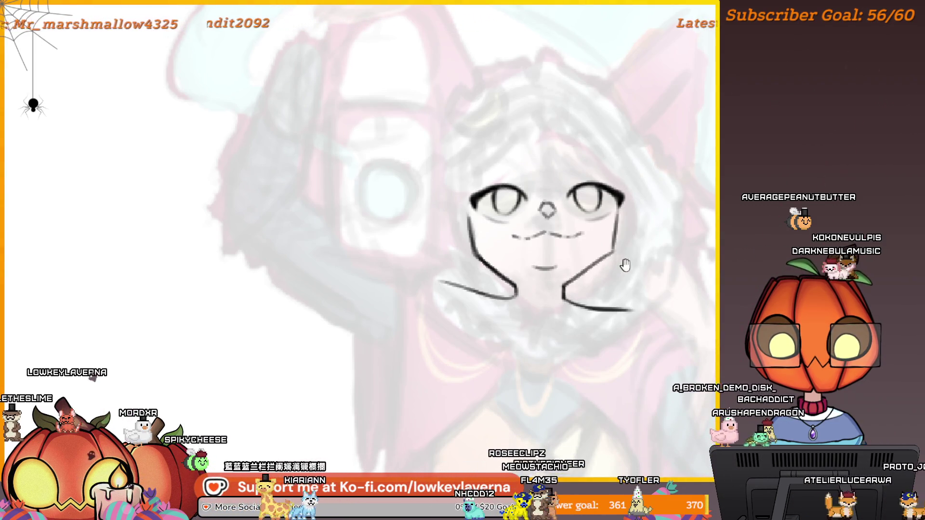
Draw cheek lines beside both the right and left eyes down toward the jaw
drag(644, 262, 640, 304)
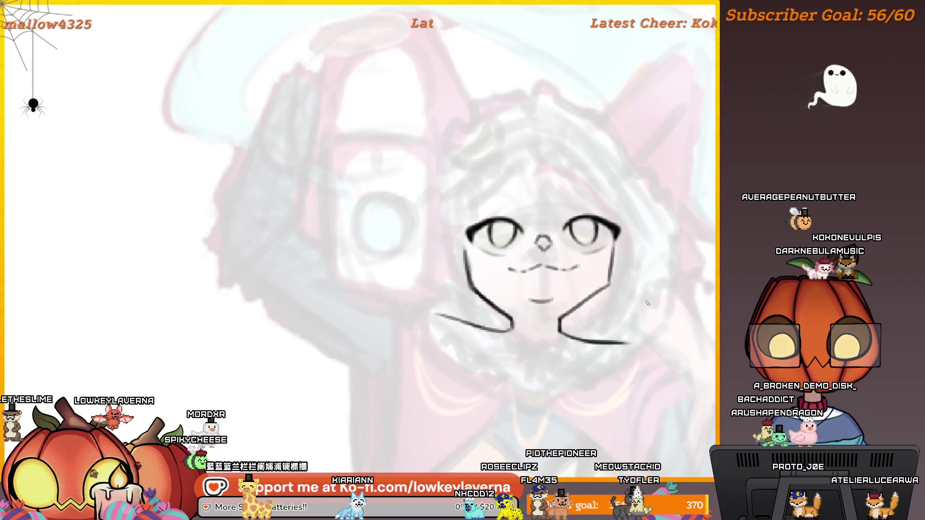
scroll(645, 290, up, 3)
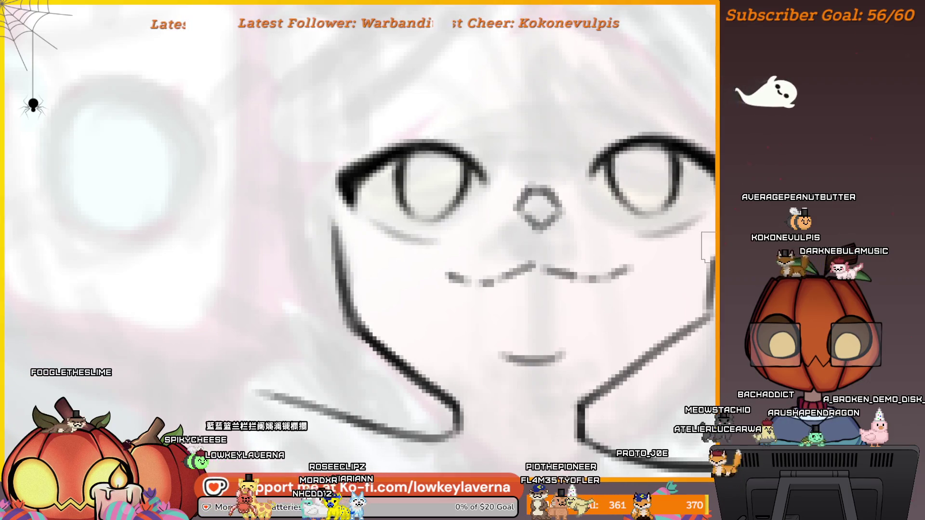
scroll(691, 247, down, 2)
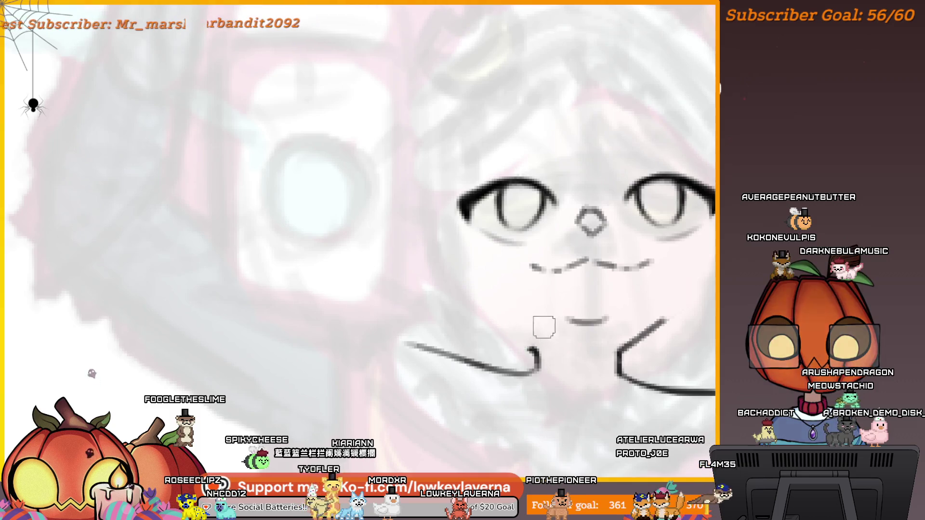
scroll(585, 271, down, 4)
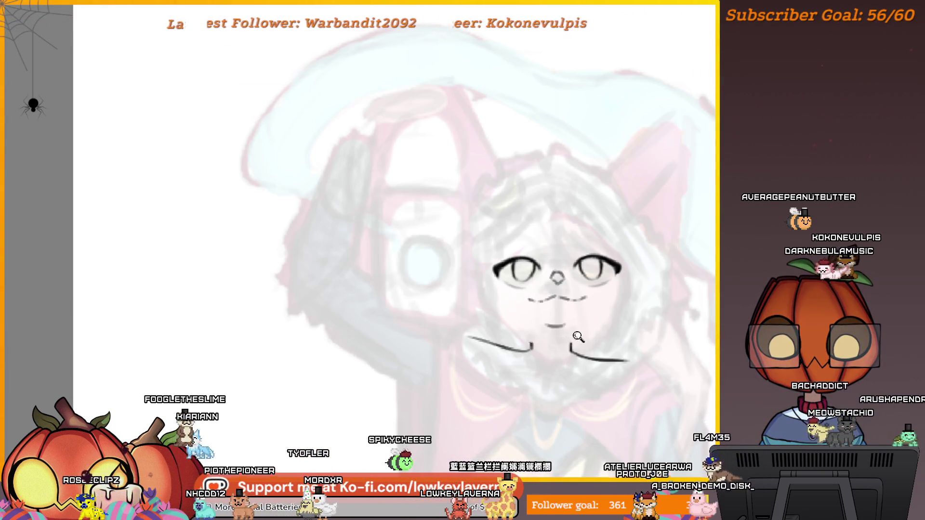
scroll(578, 337, up, 5)
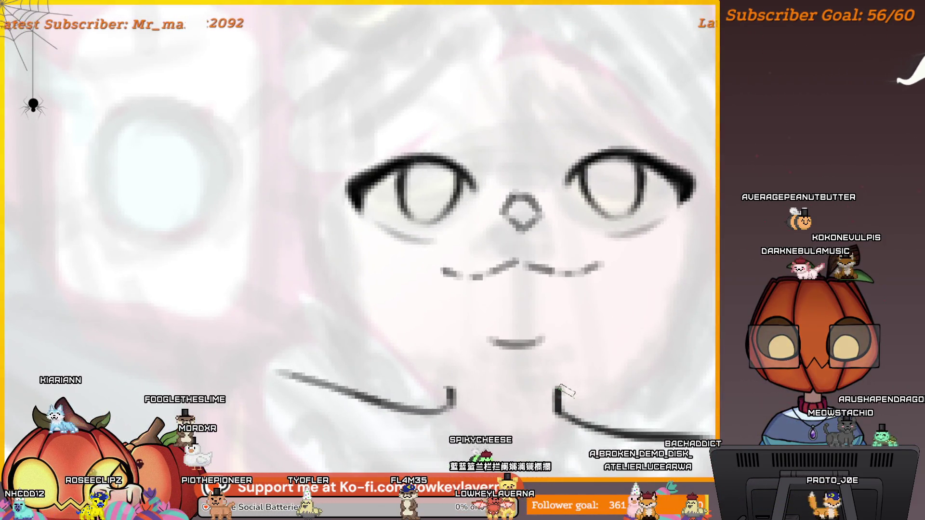
scroll(561, 391, down, 3)
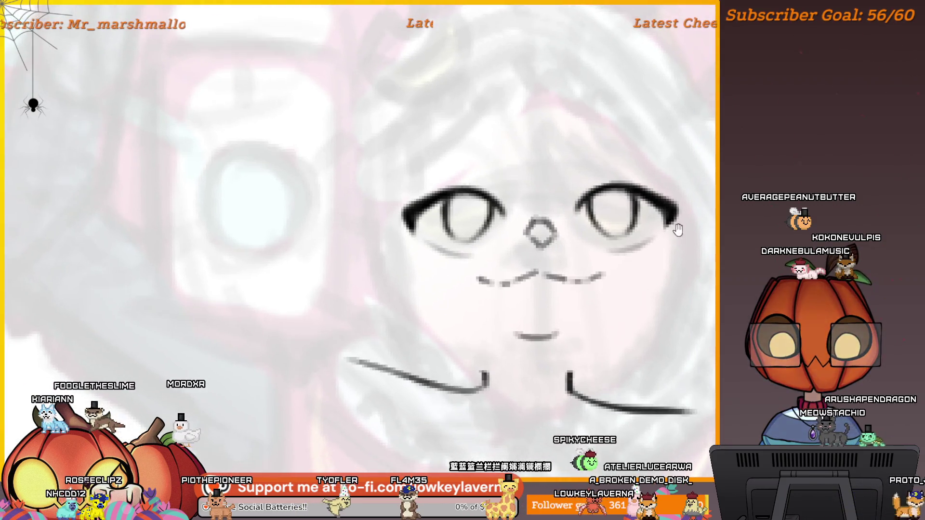
drag(691, 198, 646, 322)
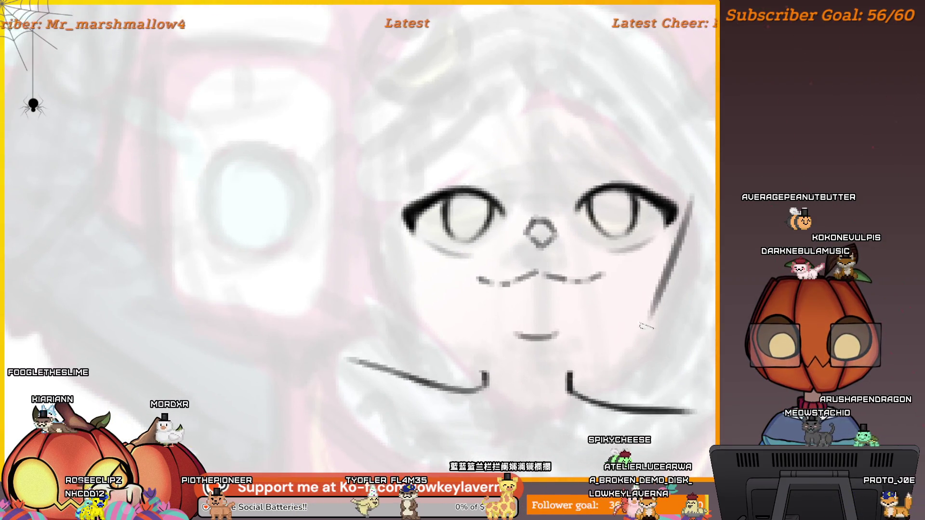
drag(388, 202, 451, 337)
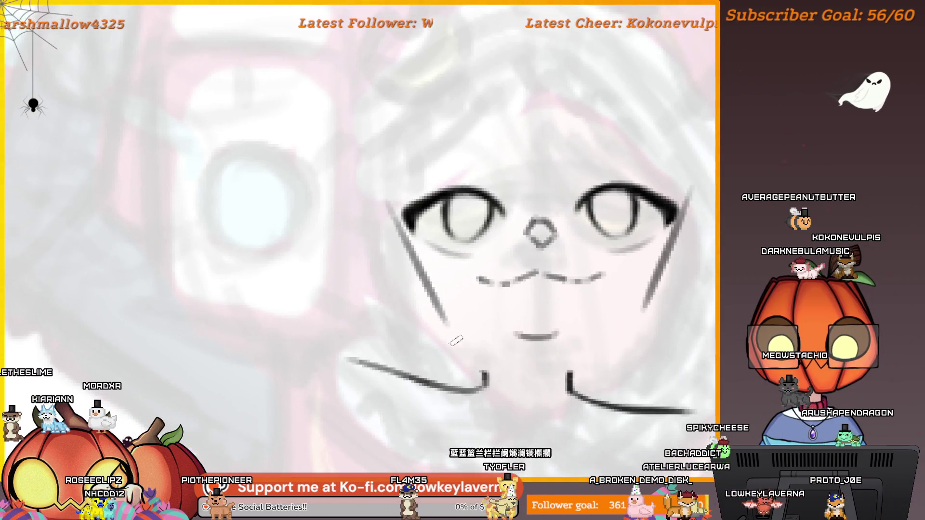
Replace the left cheek line with one drawn from the mouth up the face side
key(ctrl+z)
drag(481, 370, 410, 318)
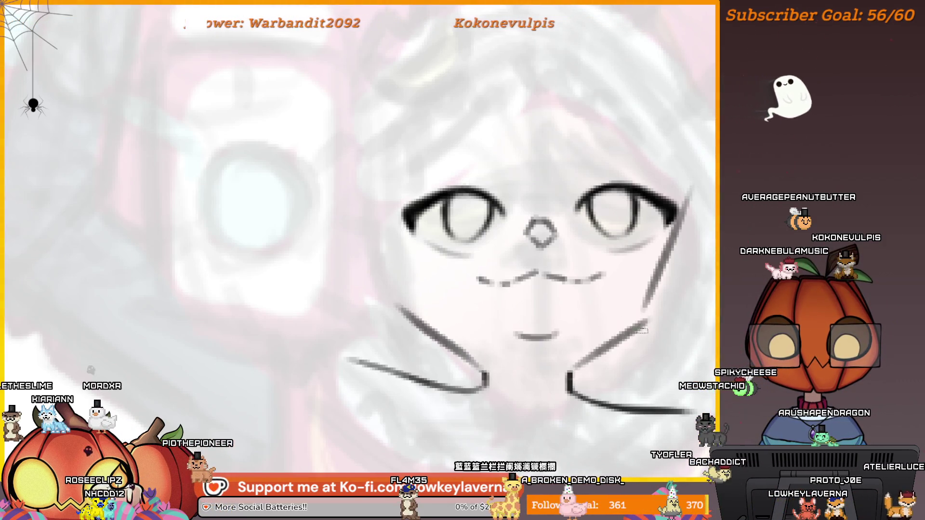
scroll(662, 245, down, 1)
scroll(662, 244, down, 1)
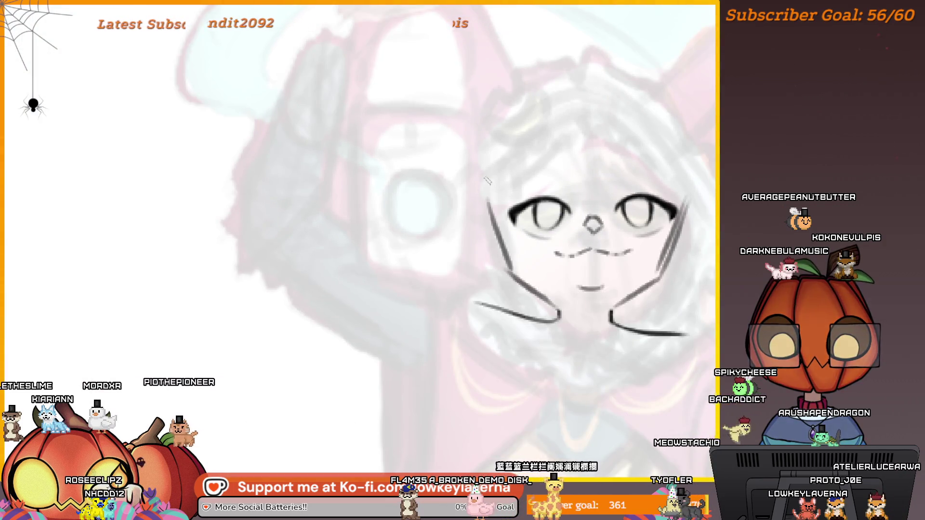
scroll(512, 210, down, 1)
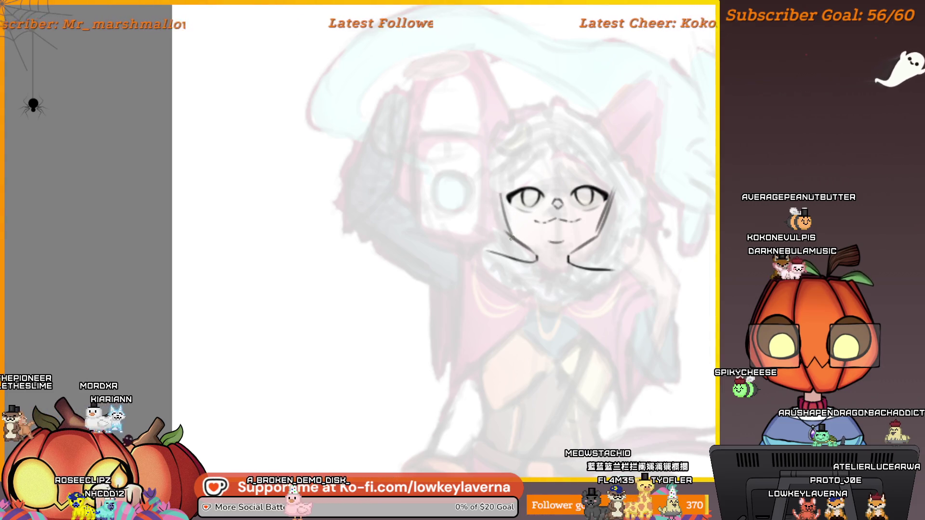
Undo the stroke under the left eye and draw a right face line down to the jaw
scroll(641, 204, down, 2)
drag(641, 205, 629, 241)
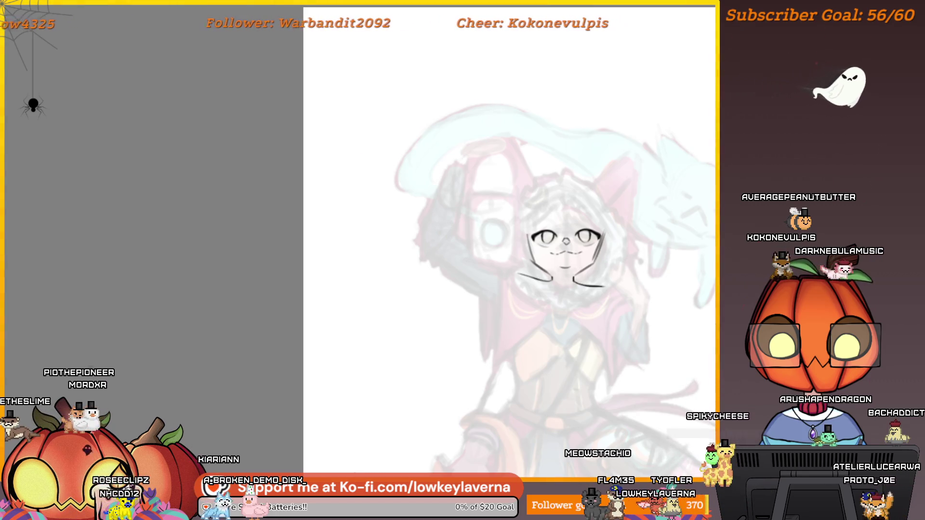
key(ctrl+z)
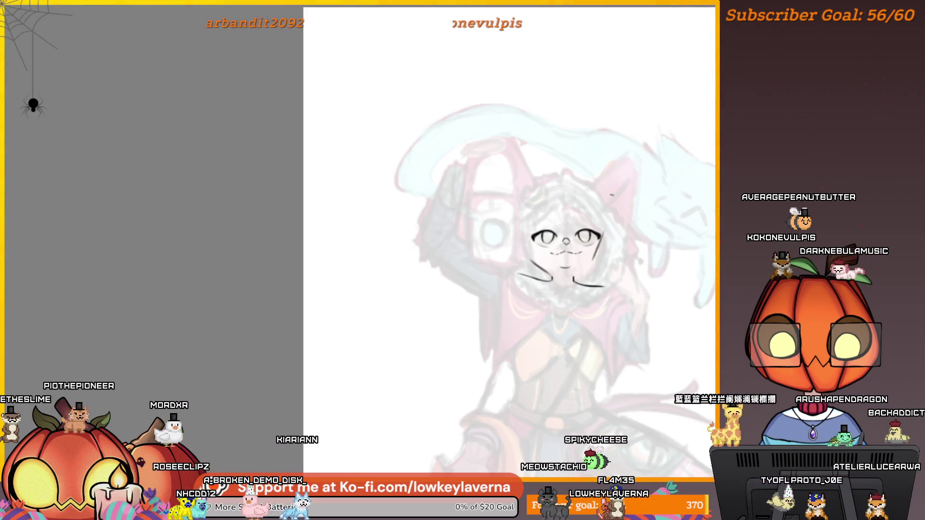
scroll(575, 234, up, 5)
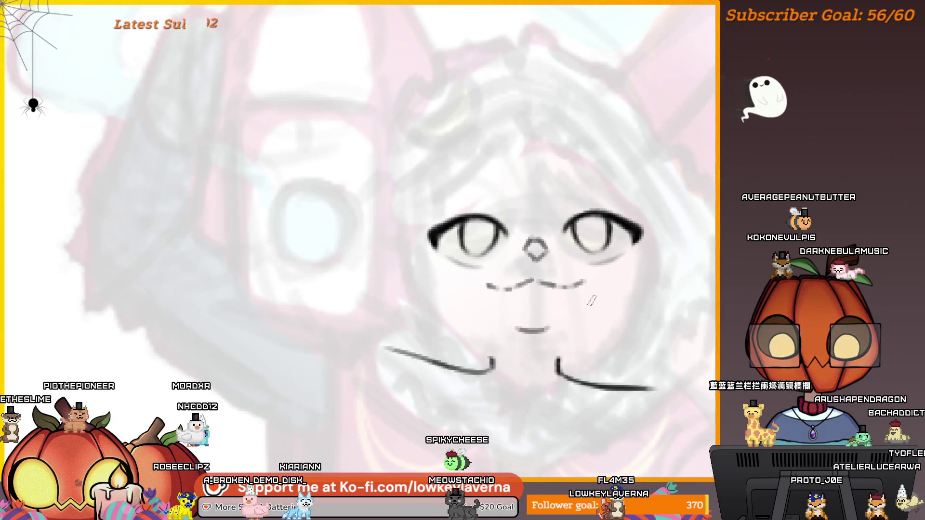
drag(648, 204, 629, 308)
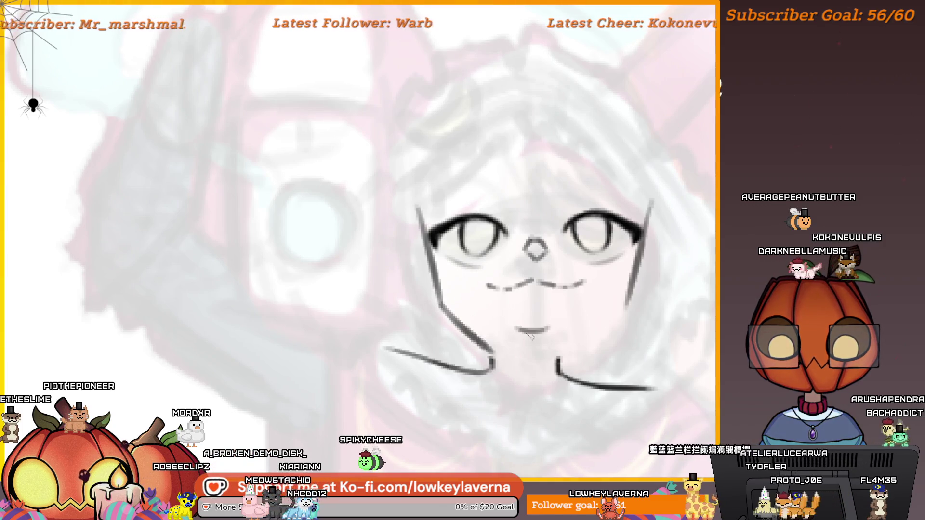
drag(629, 267, 614, 329)
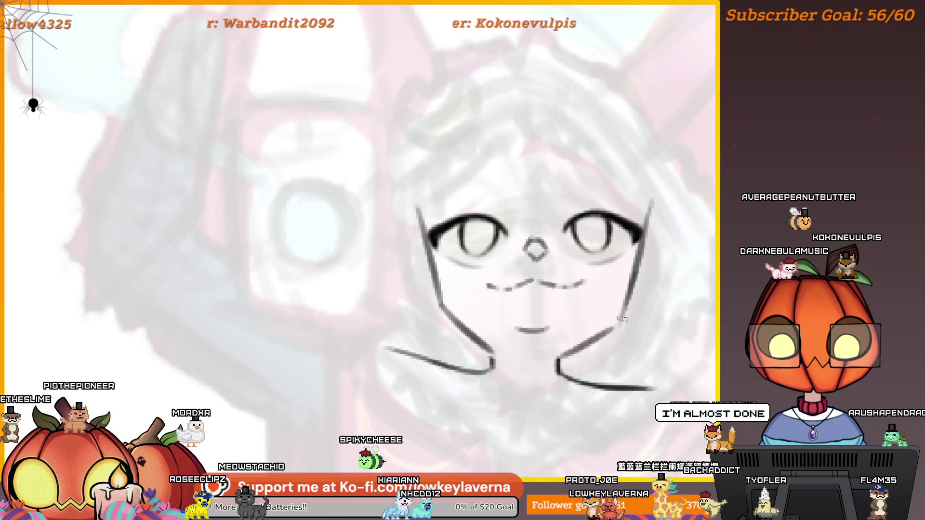
drag(603, 317, 626, 334)
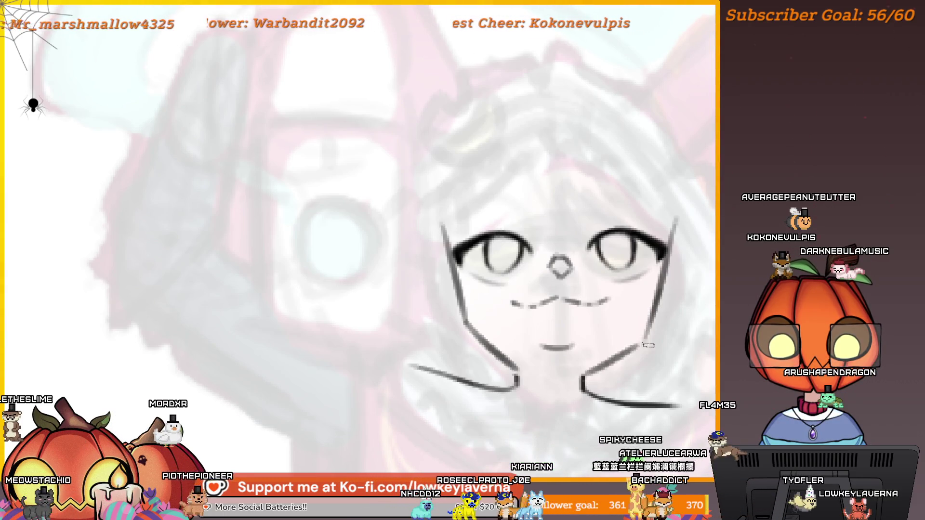
Undo the jaw and side strokes, then redraw both cheek lines from the mouth up past the eyes
key(ctrl+z)
key(ctrl+z)
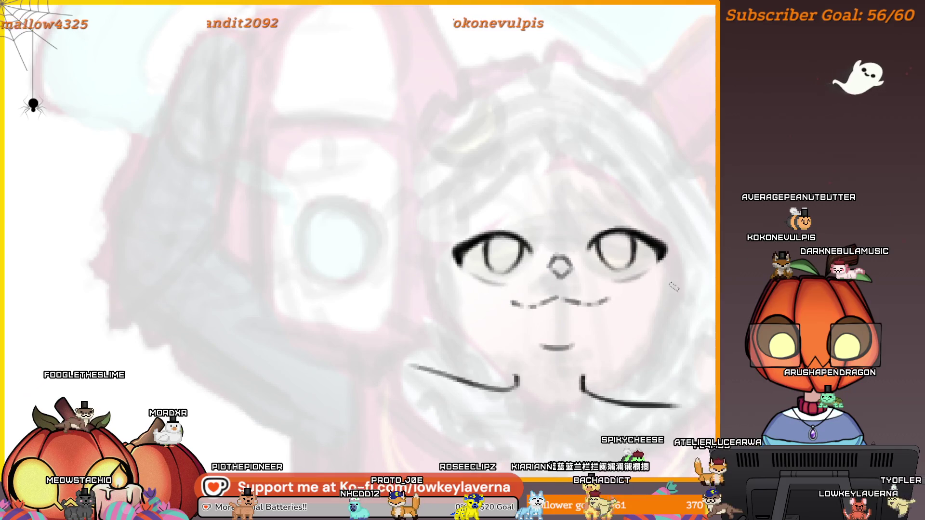
key(ctrl+z)
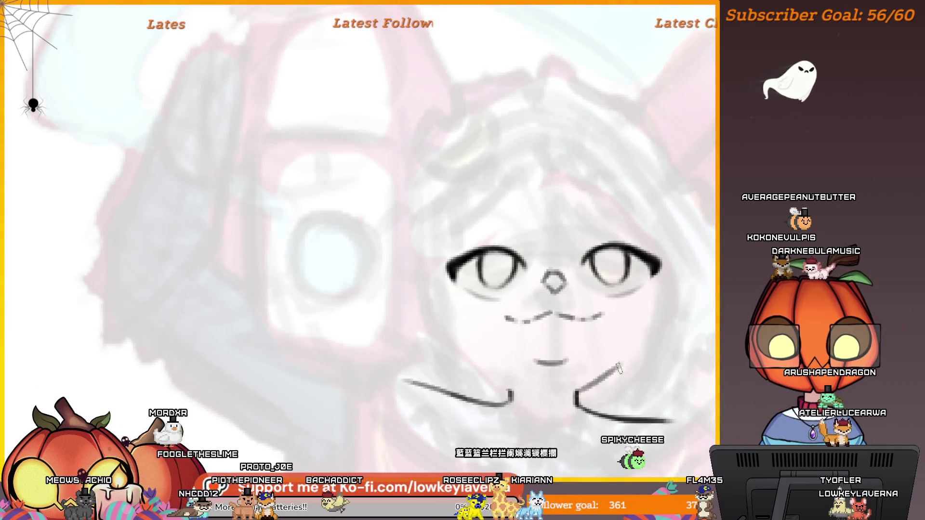
mouse_move(577, 390)
mouse_down()
mouse_move(618, 374)
mouse_move(676, 265)
mouse_up()
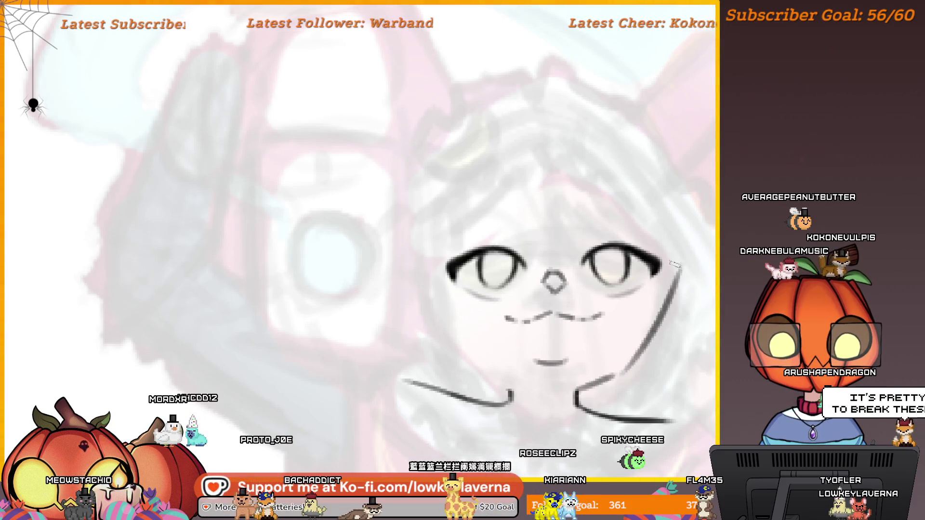
drag(618, 367, 674, 266)
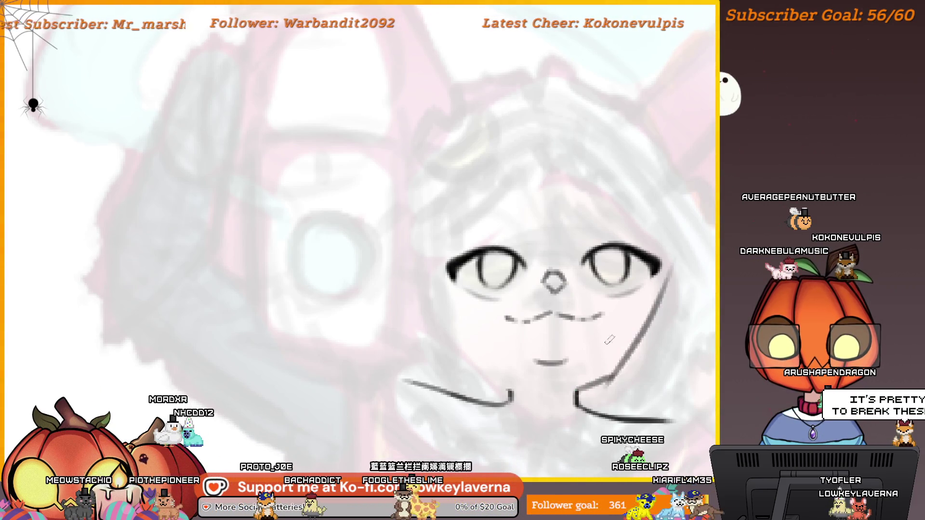
drag(507, 389, 417, 275)
scroll(404, 230, down, 5)
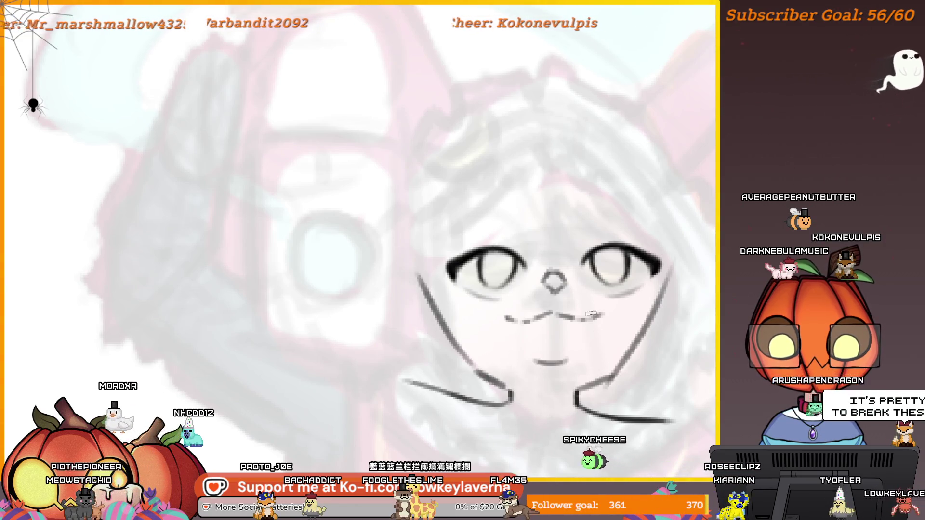
drag(584, 232, 545, 209)
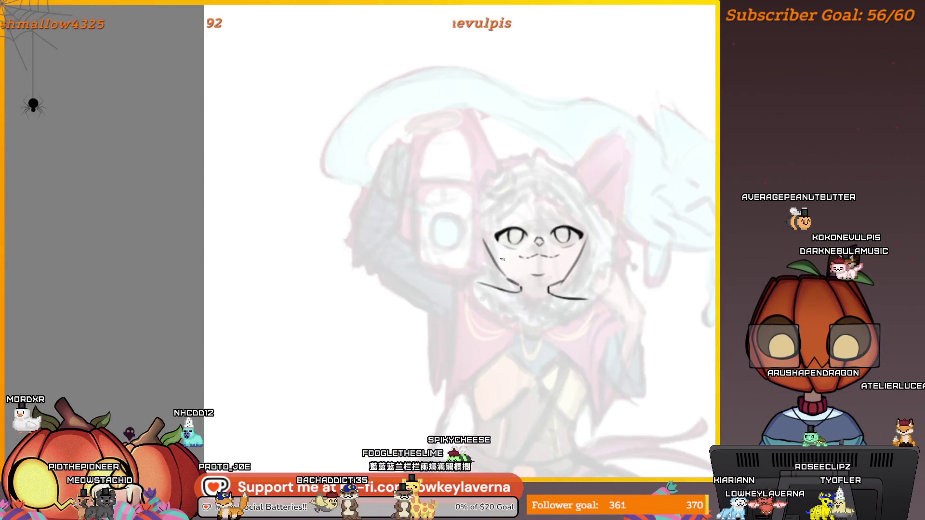
scroll(534, 192, down, 4)
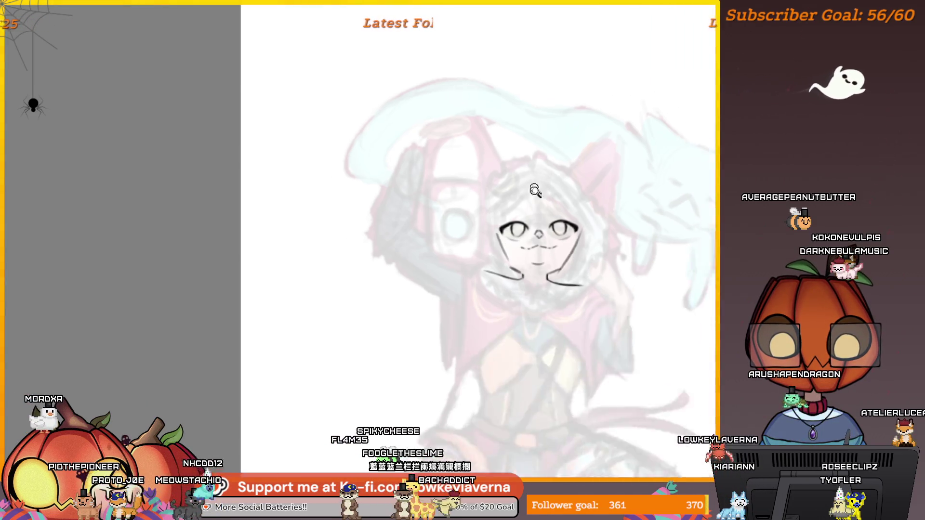
drag(578, 167, 584, 134)
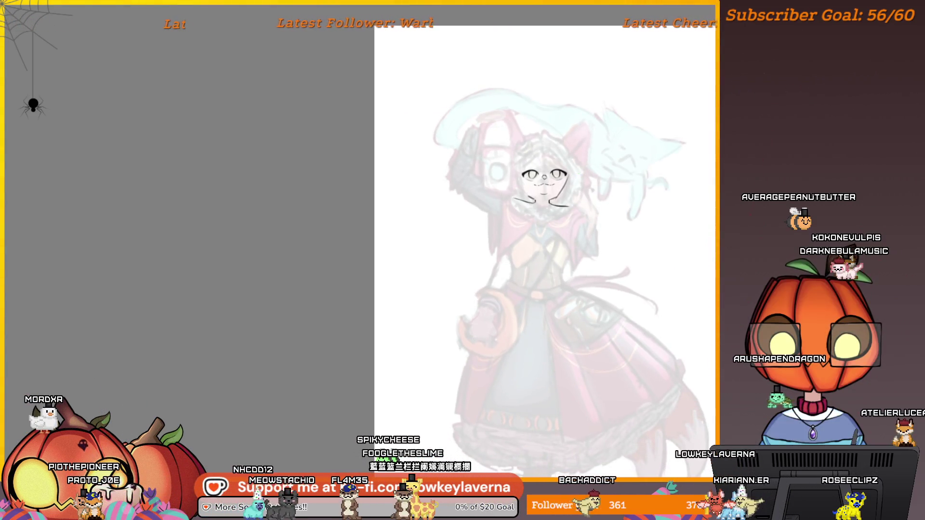
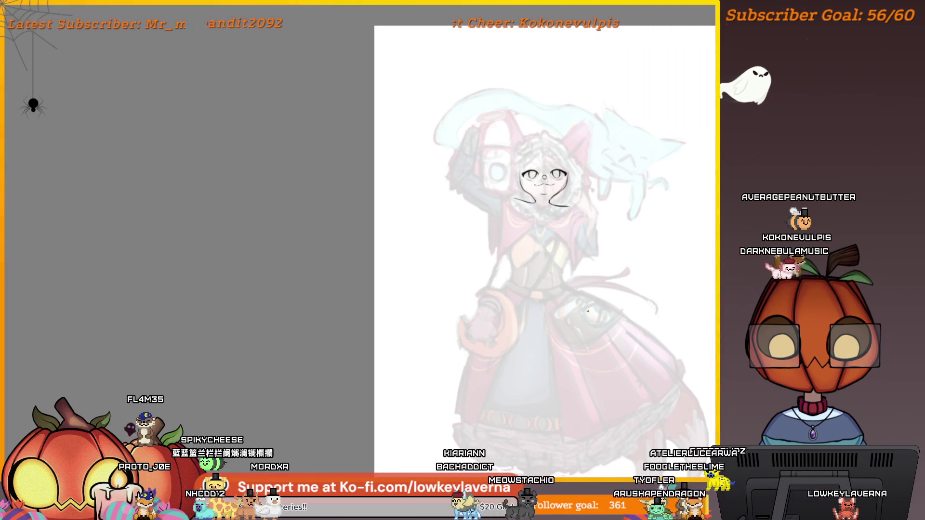
Flip a copy of the left cheek line horizontally and rotate it slightly clockwise from its bottom-left corner
scroll(587, 312, down, 1)
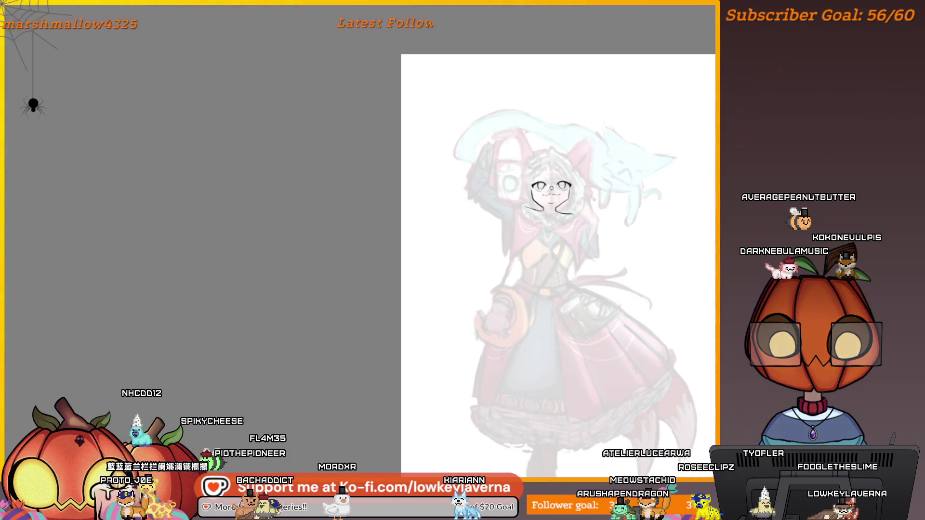
scroll(553, 170, up, 3)
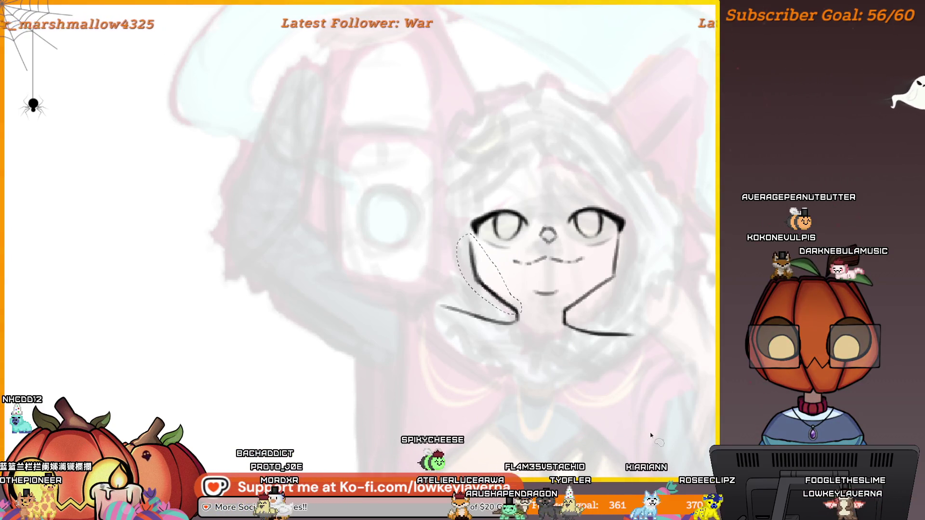
key(ctrl+t)
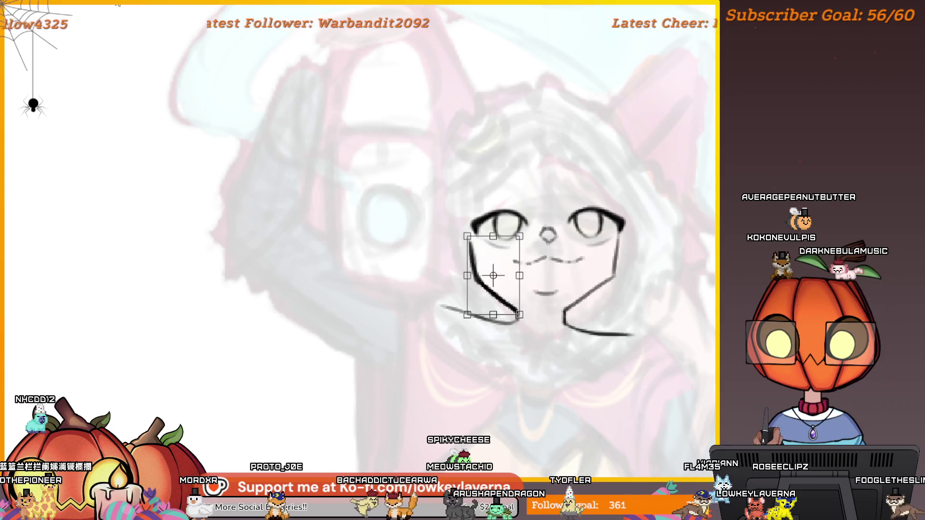
right_click(511, 243)
click(558, 331)
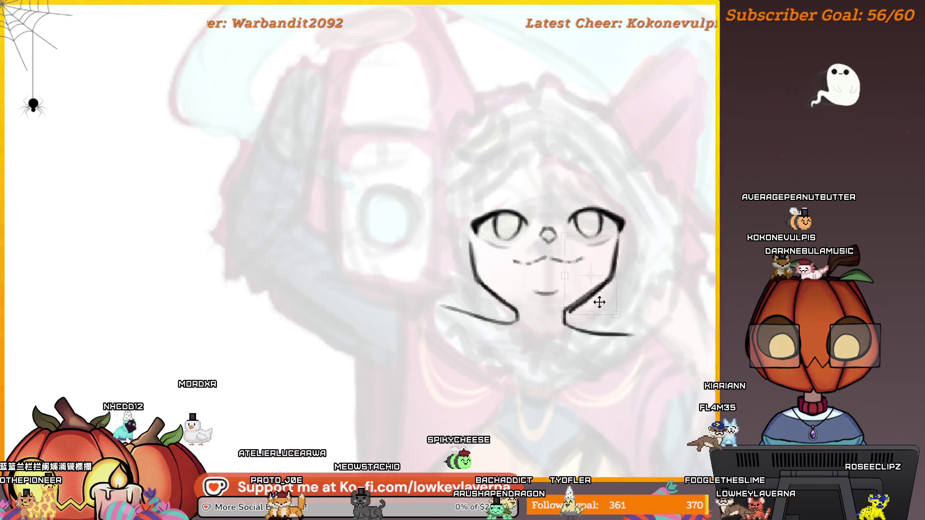
drag(590, 275, 564, 313)
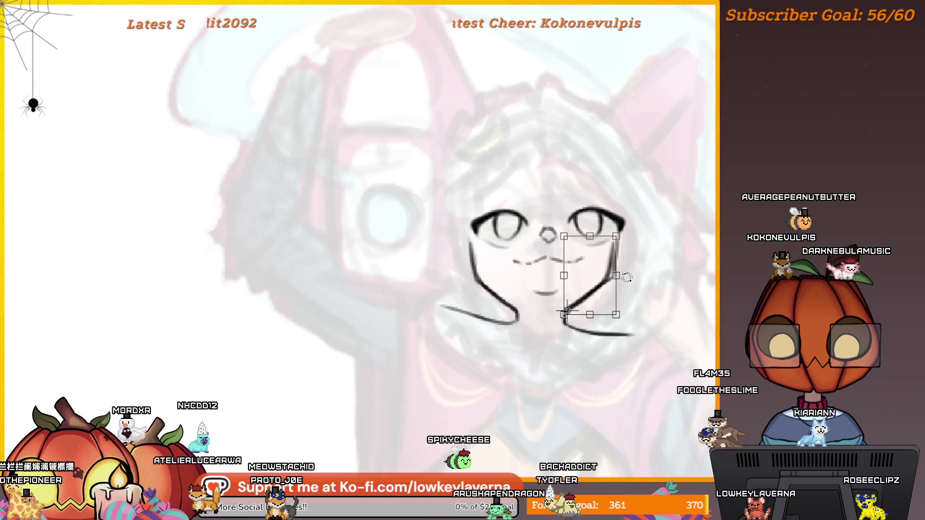
drag(627, 309, 639, 315)
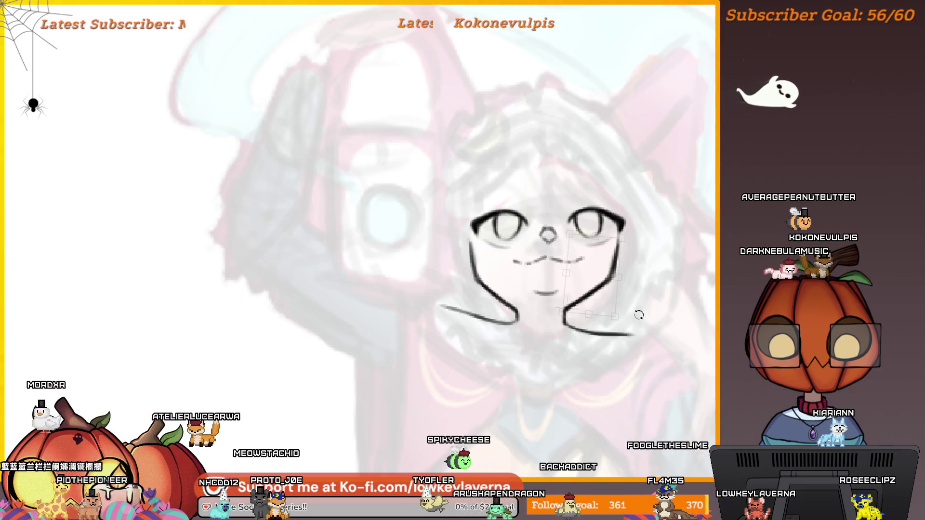
scroll(636, 318, up, 2)
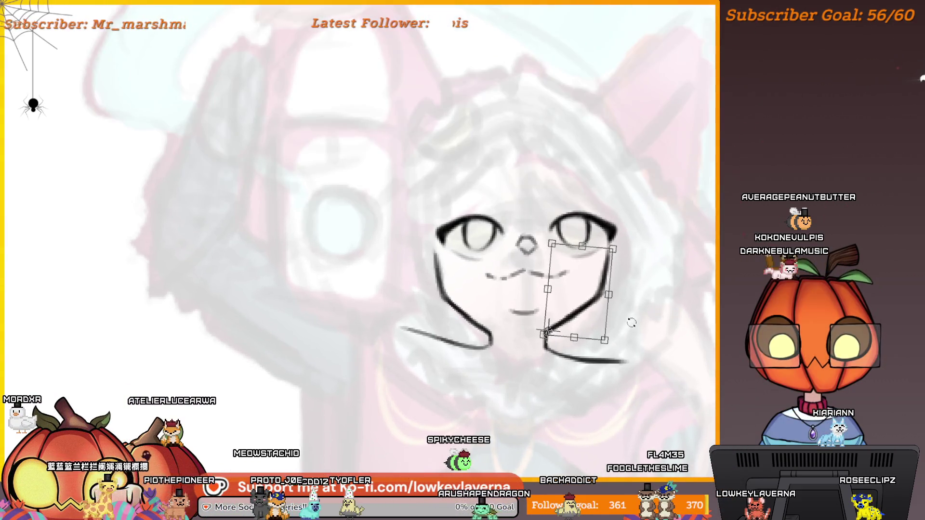
scroll(632, 323, up, 2)
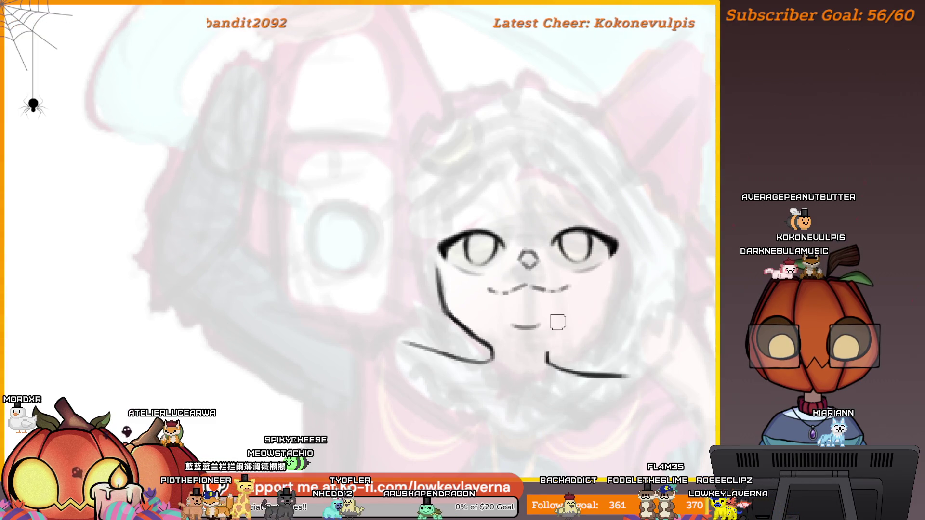
Apply the transform on the angled right cheek line
key(ctrl+t)
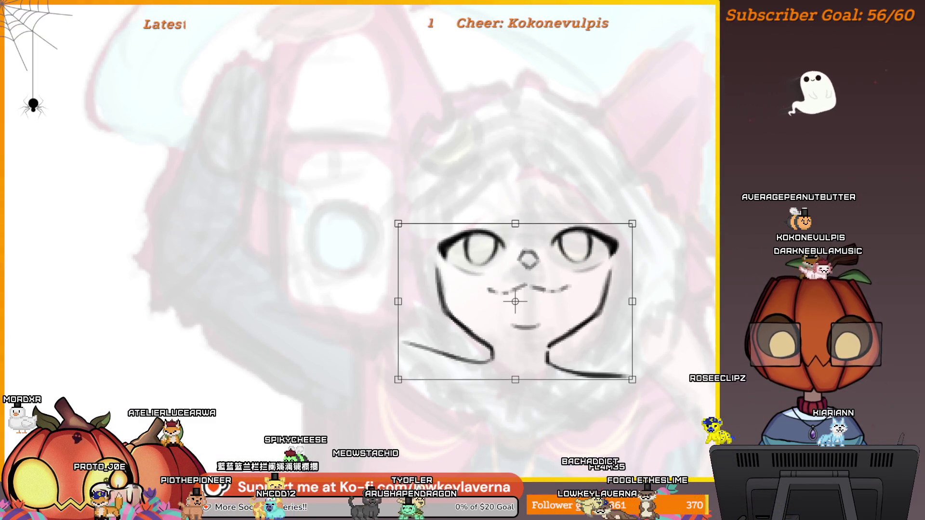
key(Escape)
key(ctrl+z)
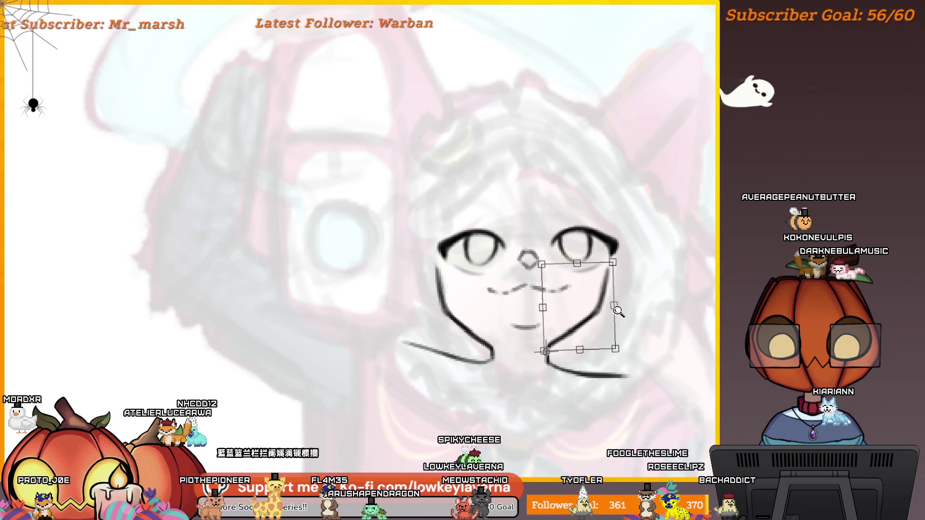
scroll(618, 312, down, 2)
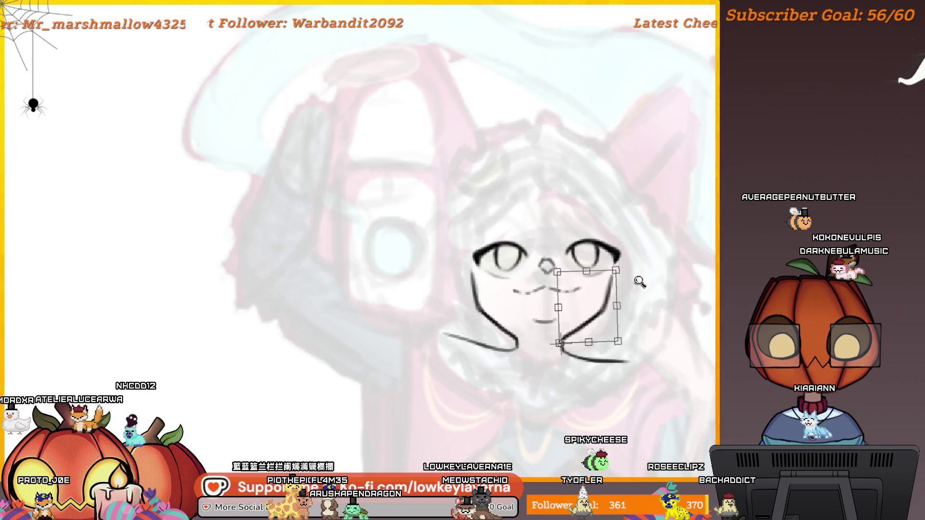
scroll(640, 282, down, 3)
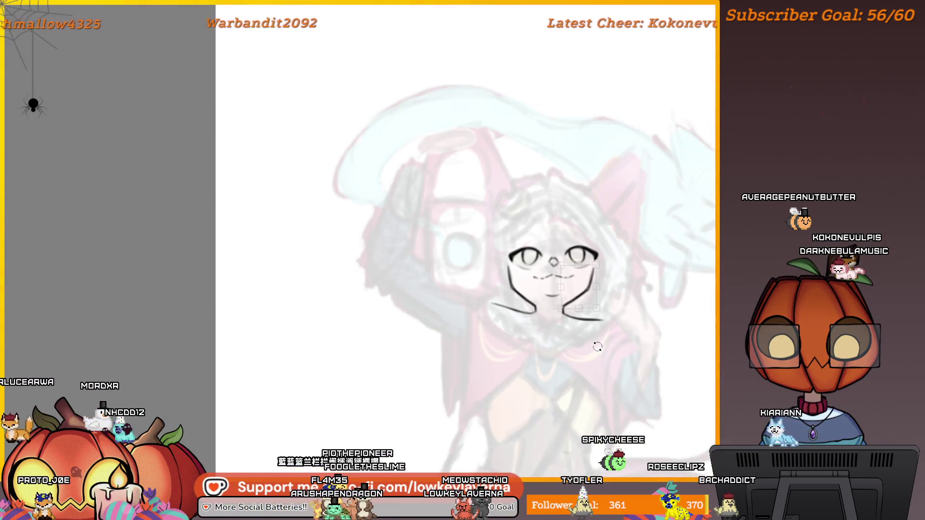
scroll(636, 284, down, 3)
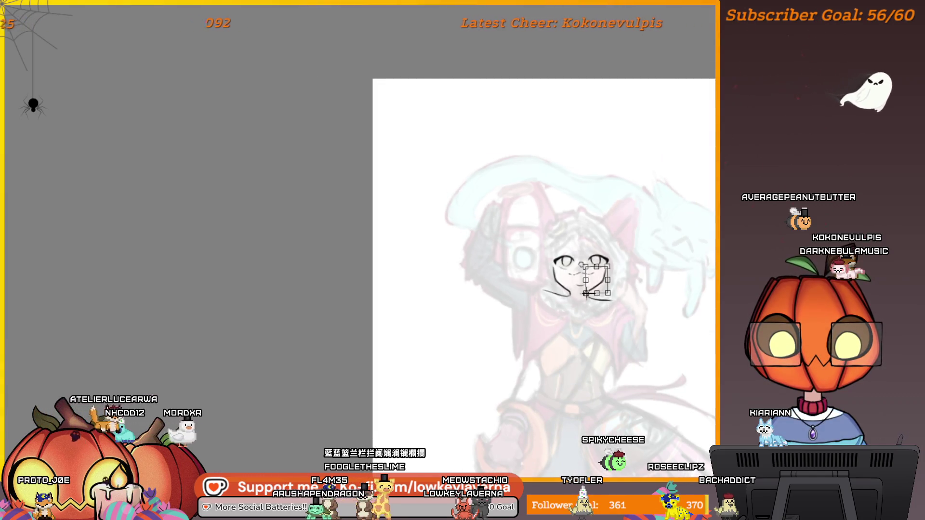
key(Return)
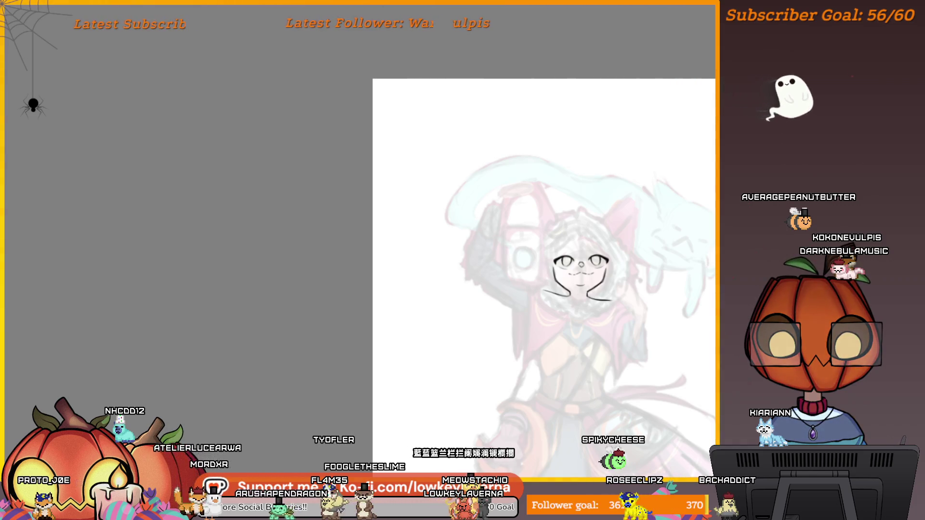
Select both eyes and shift them slightly left and up
click(521, 275)
mouse_move(481, 313)
mouse_down()
mouse_move(520, 201)
mouse_move(675, 298)
mouse_move(596, 289)
mouse_up()
key(ctrl+t)
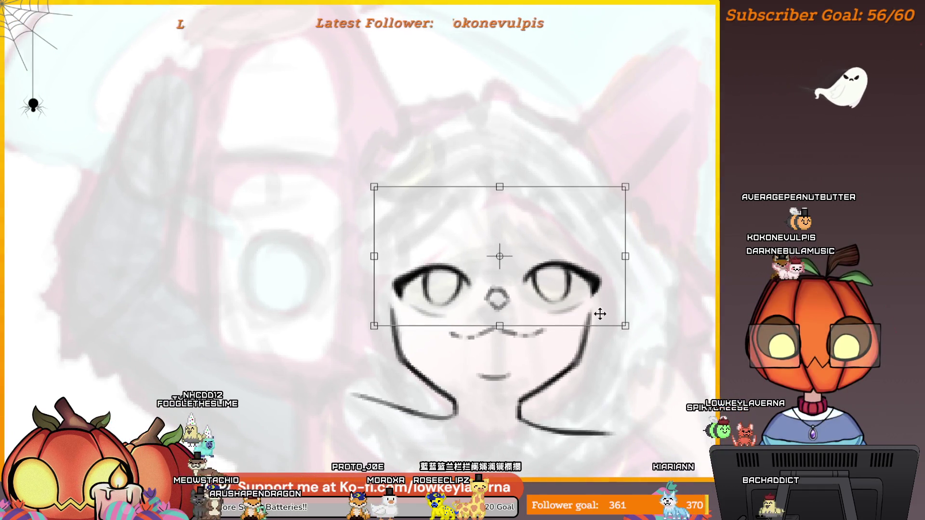
mouse_move(597, 297)
mouse_down()
mouse_move(571, 297)
mouse_move(561, 283)
mouse_up()
scroll(561, 283, down, 2)
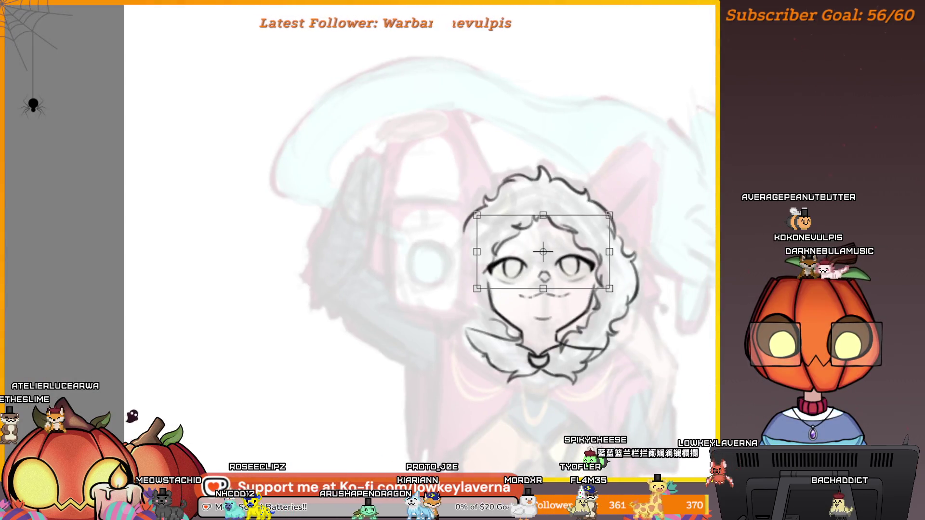
Select the lower face lines and reduce their tilt so the cheeks and jaw sit straighter
key(ctrl+z)
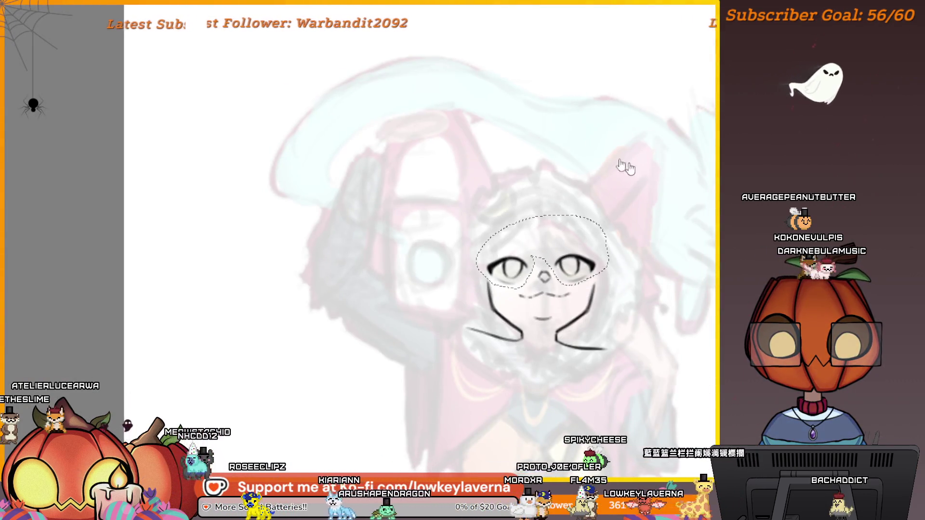
mouse_move(530, 327)
mouse_down()
mouse_move(584, 155)
mouse_move(598, 334)
mouse_move(578, 338)
mouse_move(600, 313)
mouse_move(571, 333)
mouse_move(536, 326)
mouse_up()
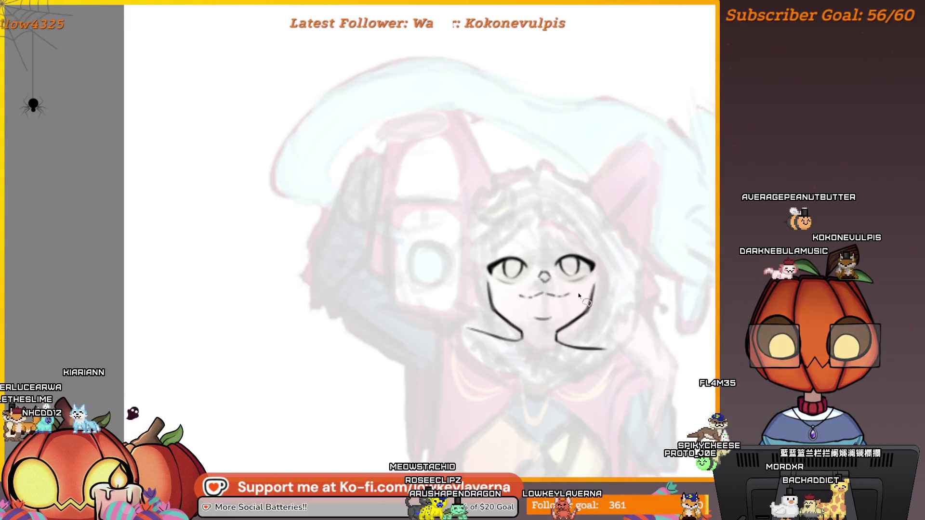
mouse_move(550, 334)
mouse_down()
mouse_move(500, 289)
mouse_move(511, 334)
mouse_move(578, 327)
mouse_move(605, 282)
mouse_move(647, 265)
mouse_up()
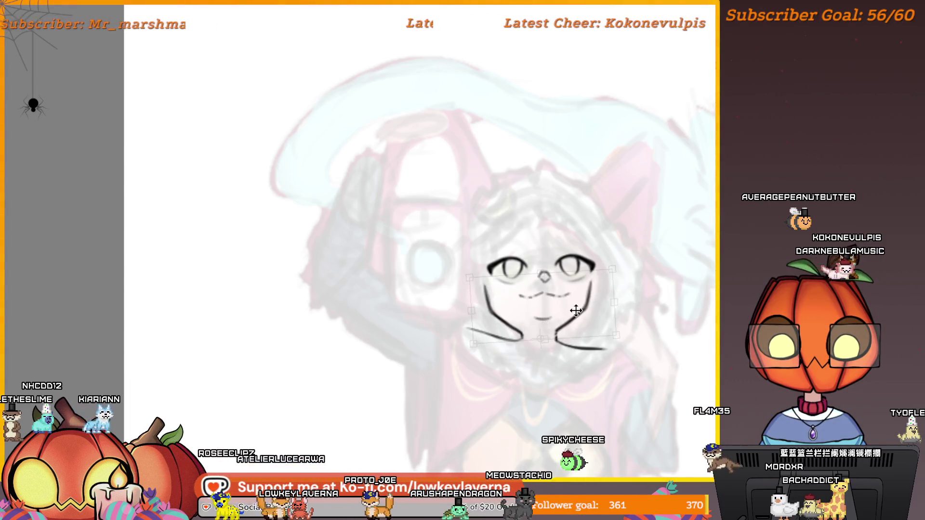
key(ctrl+z)
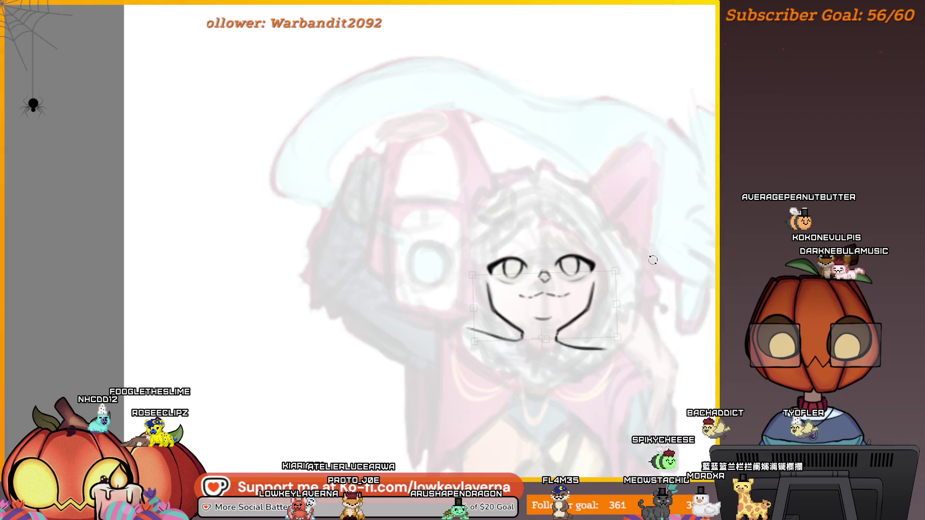
key(Return)
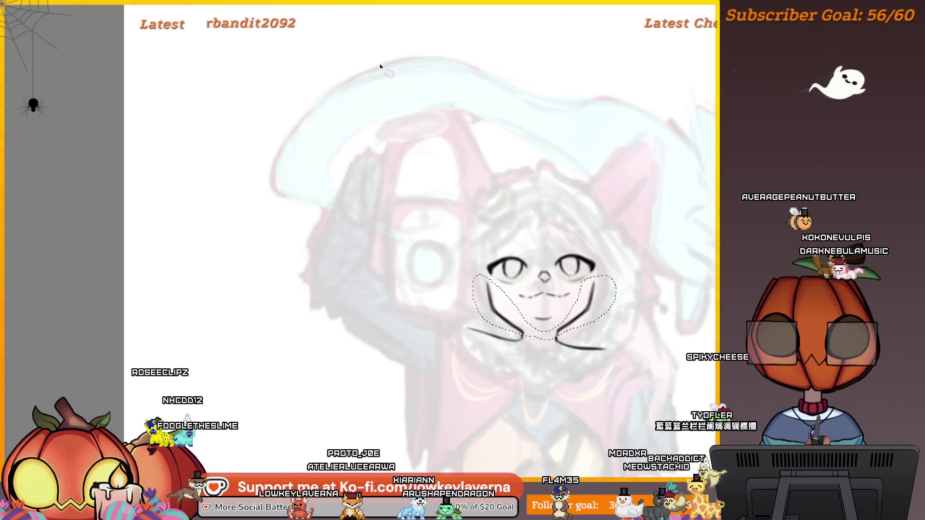
Select the area under the nose and start transforming it
scroll(640, 235, down, 2)
drag(640, 235, 611, 254)
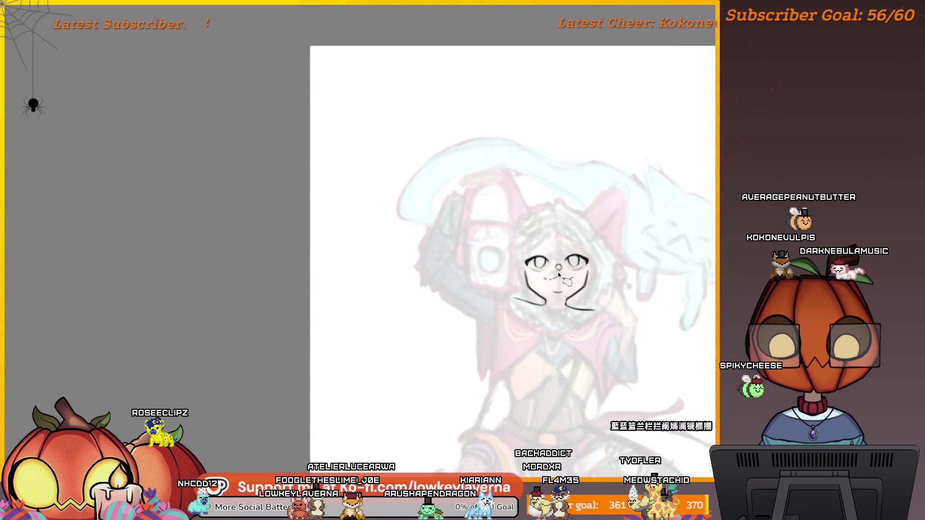
drag(539, 278, 577, 286)
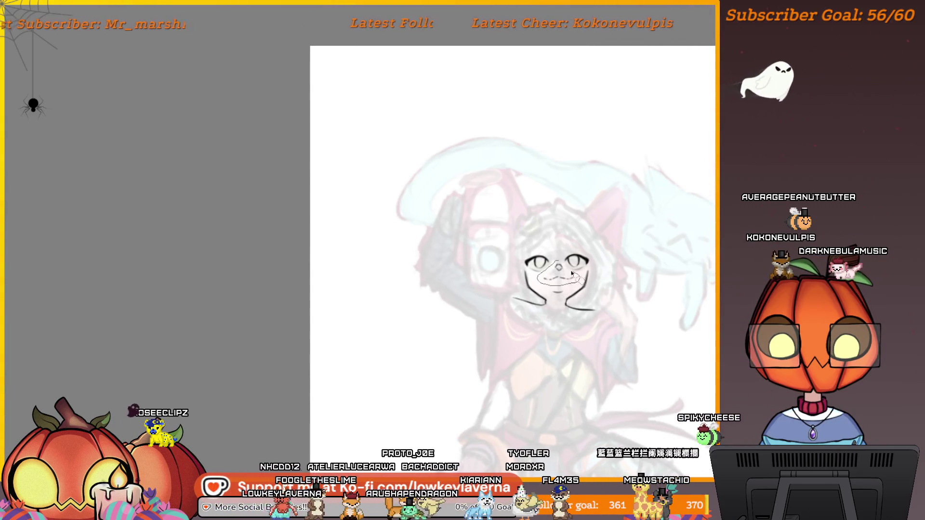
key(ctrl+t)
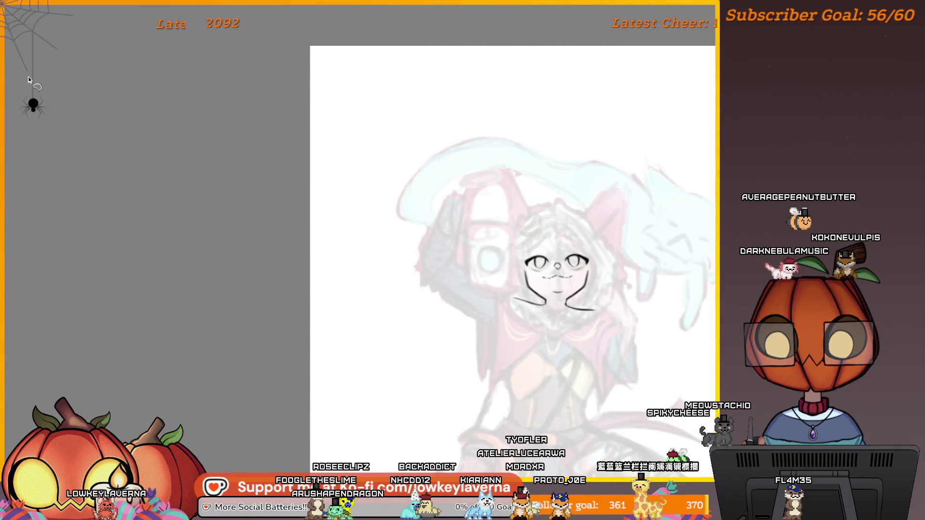
scroll(563, 280, up, 3)
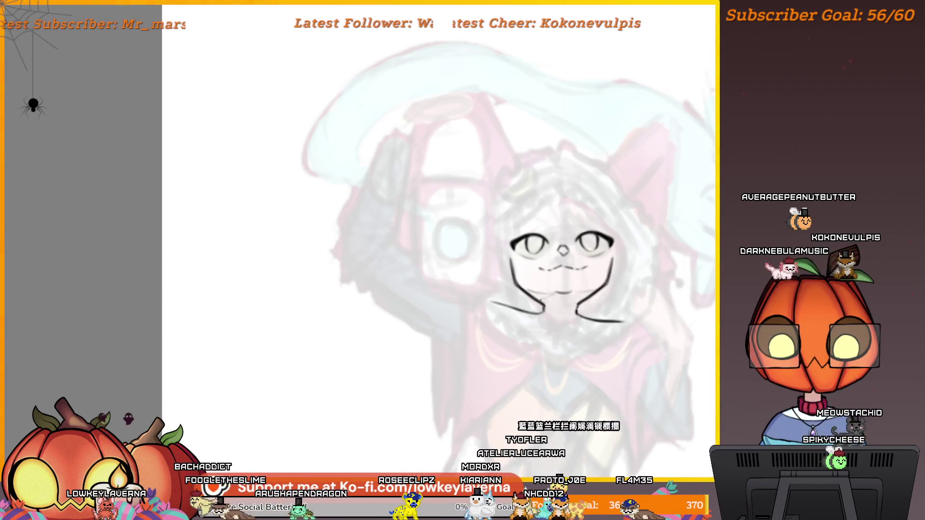
Restore the curly hair and ruff lines and review them around the adjusted face
scroll(649, 250, down, 4)
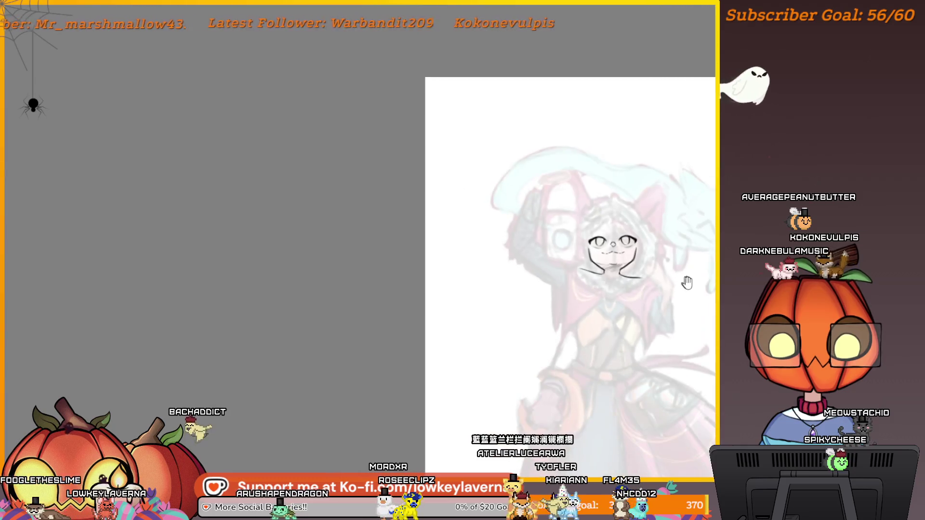
scroll(599, 248, up, 5)
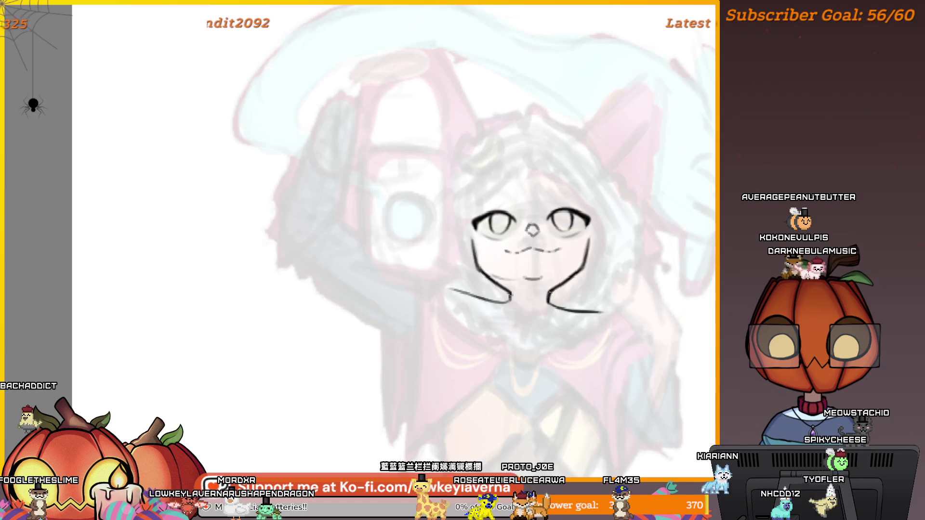
scroll(597, 252, up, 2)
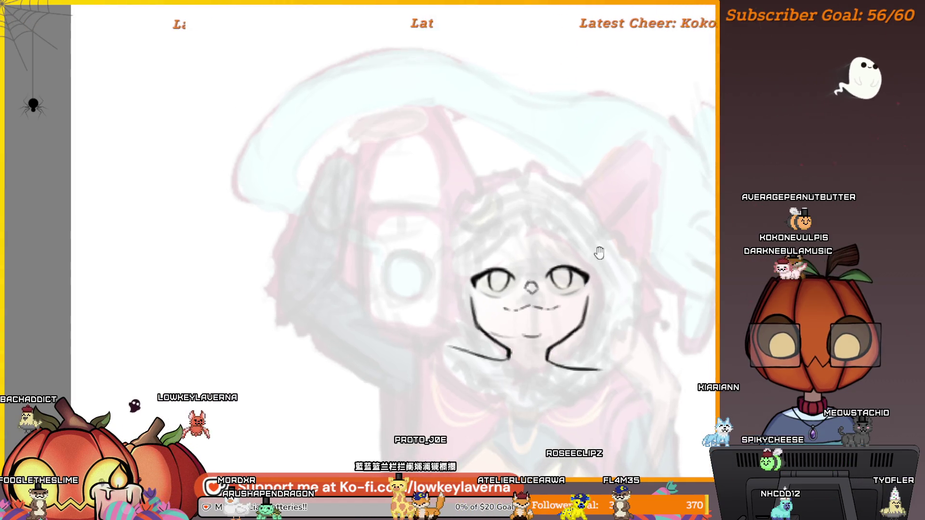
scroll(624, 250, up, 5)
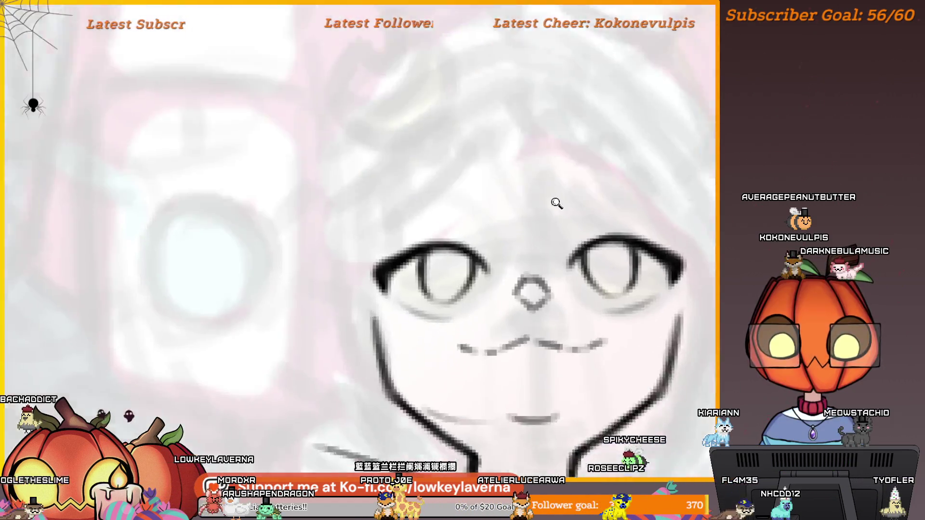
scroll(557, 248, down, 3)
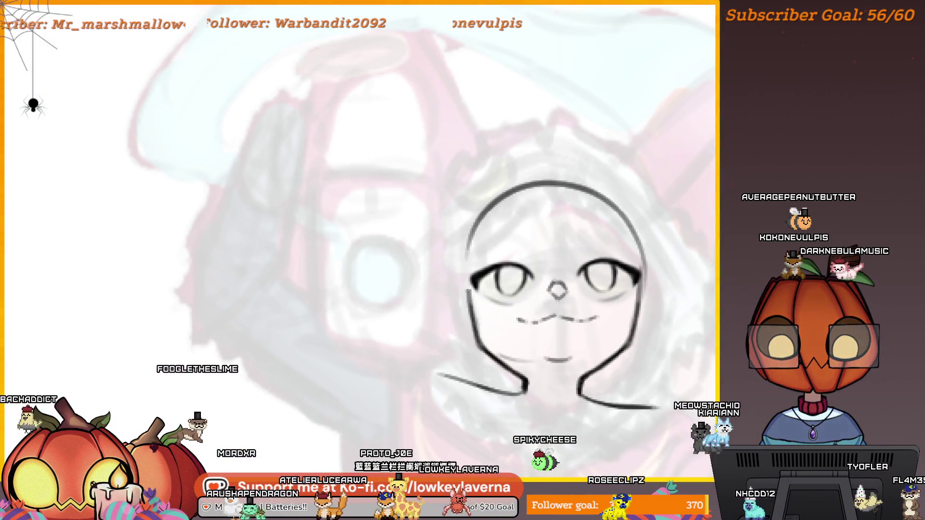
scroll(644, 212, down, 3)
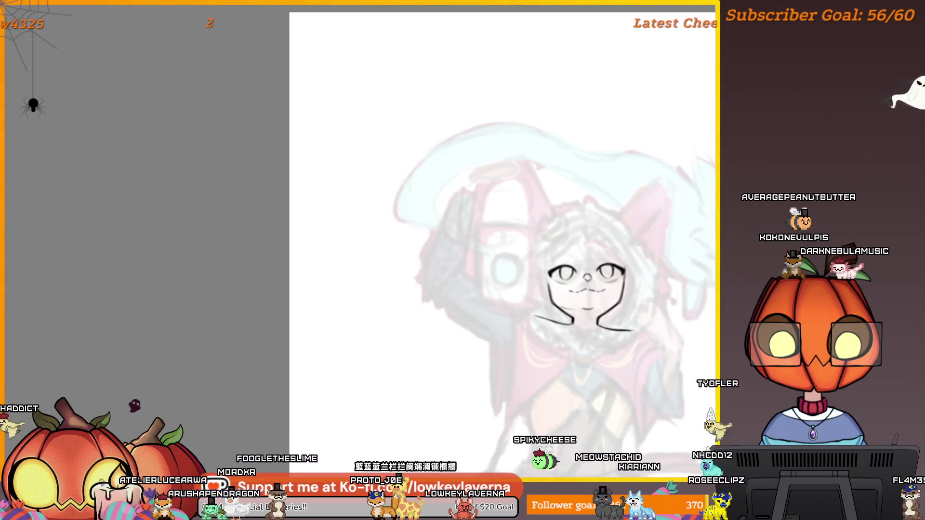
key(ctrl+z)
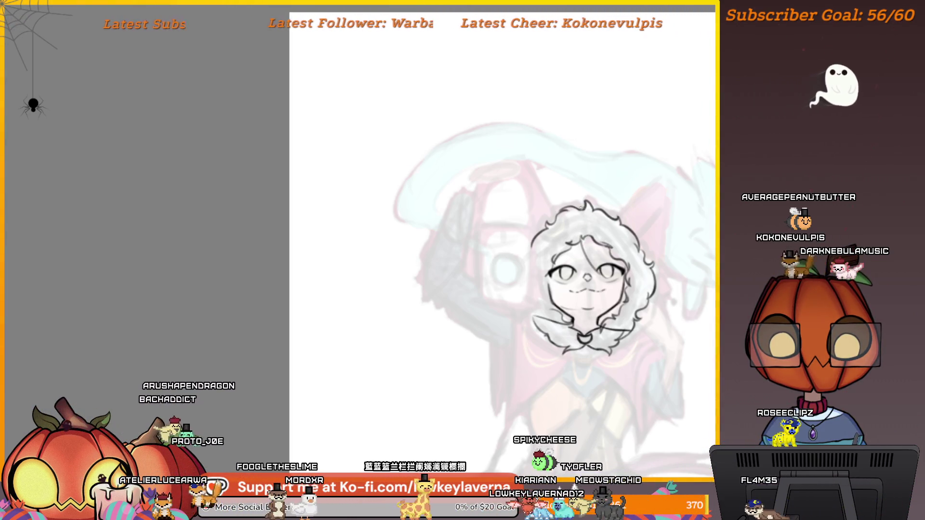
drag(596, 254, 585, 268)
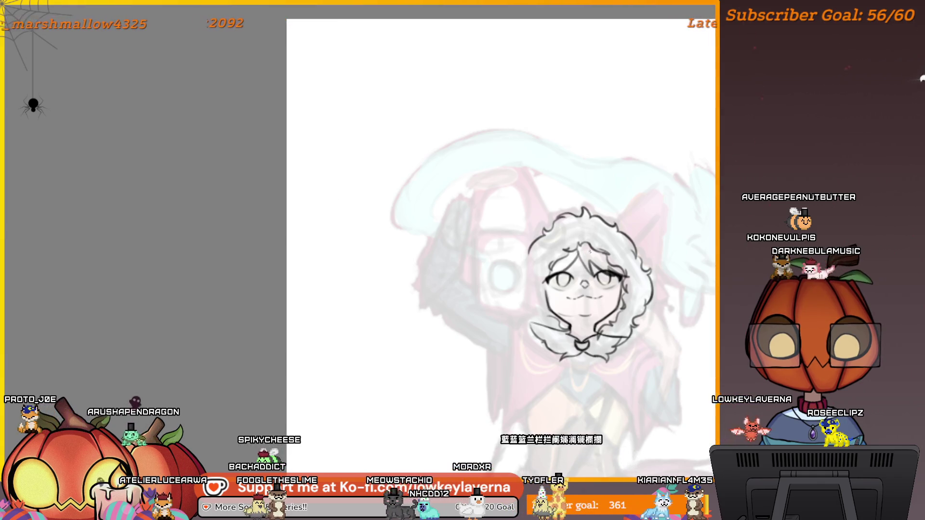
scroll(625, 273, down, 3)
drag(667, 287, 644, 241)
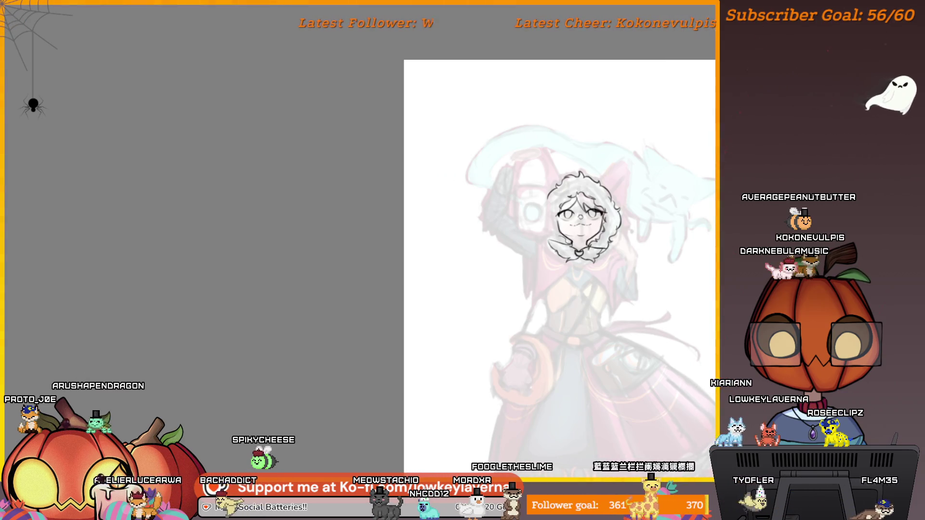
Compare the sketch with and without the hair outline, zooming out to the whole figure
key(ctrl+z)
scroll(609, 217, up, 4)
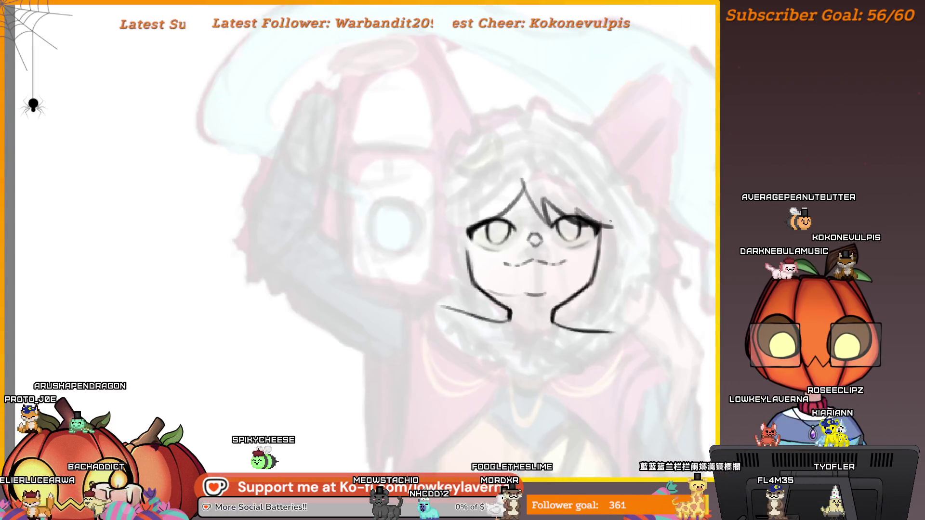
scroll(618, 238, up, 2)
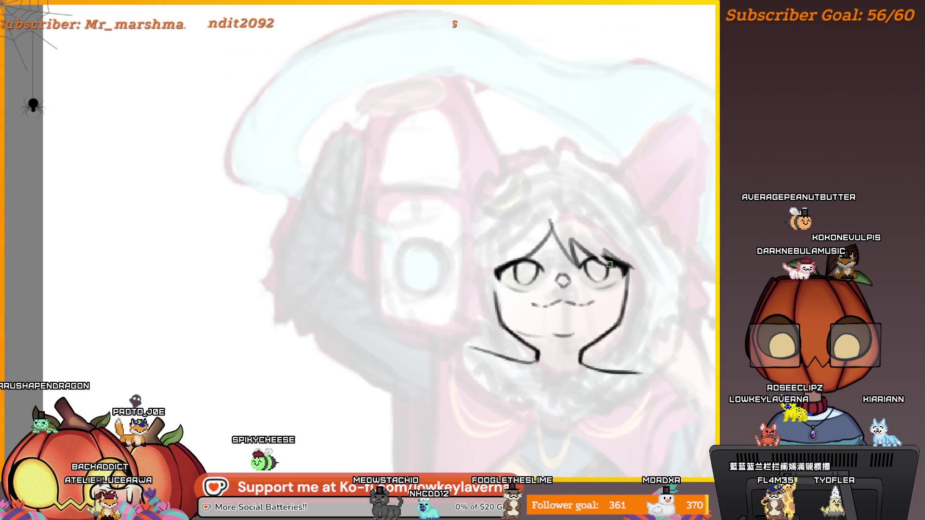
drag(574, 211, 580, 233)
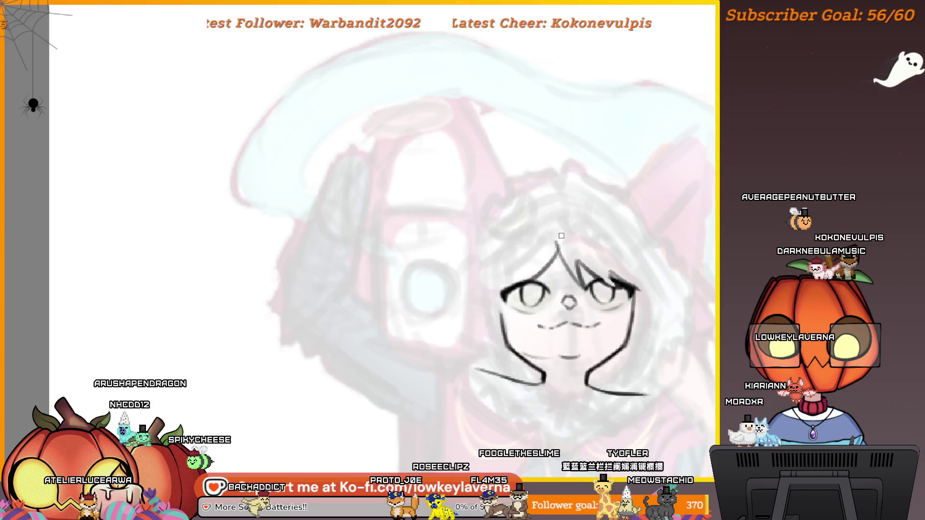
key(ctrl+z)
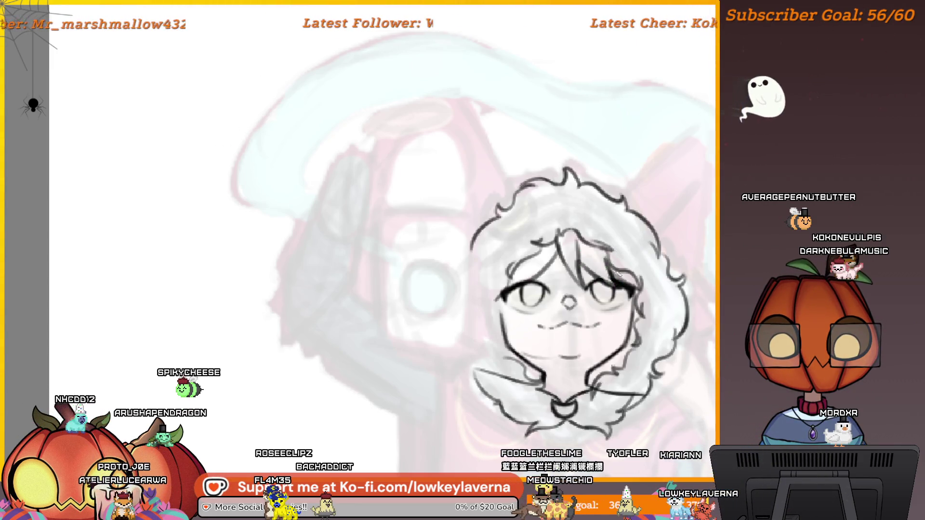
key(ctrl+minus)
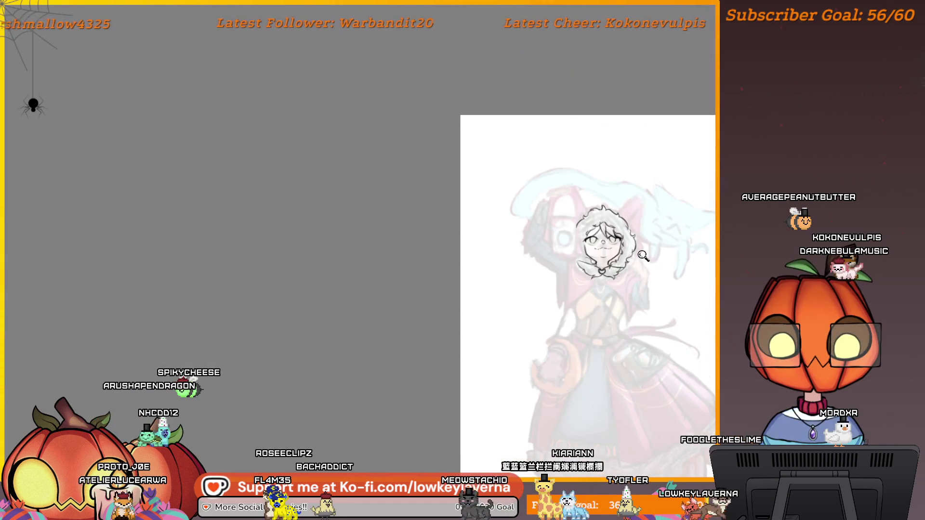
key(ctrl+minus)
key(ctrl+minus)
drag(672, 298, 653, 278)
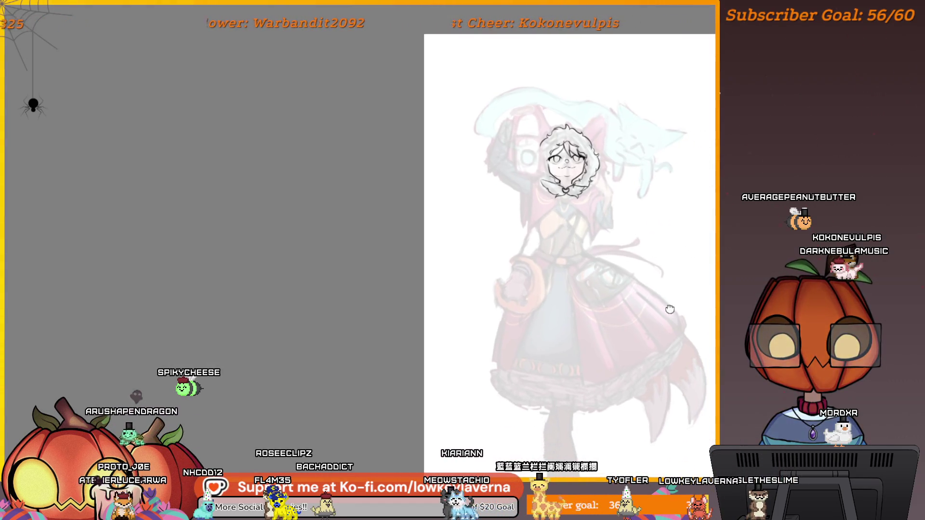
drag(554, 159, 573, 248)
Toggle the face lines and faded reference to compare hair versions, returning to the rounder outline
key(ctrl+z)
key(ctrl+shift+z)
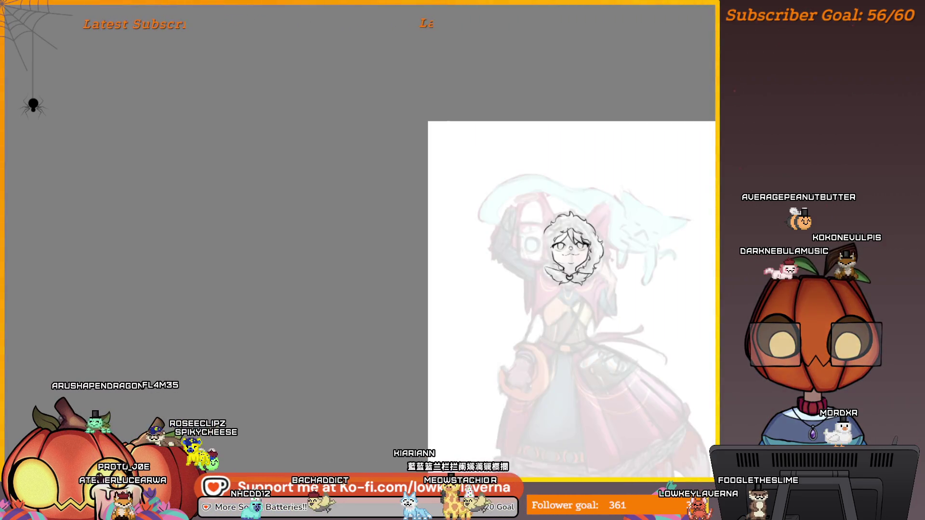
key(ctrl+z)
scroll(573, 248, up, 5)
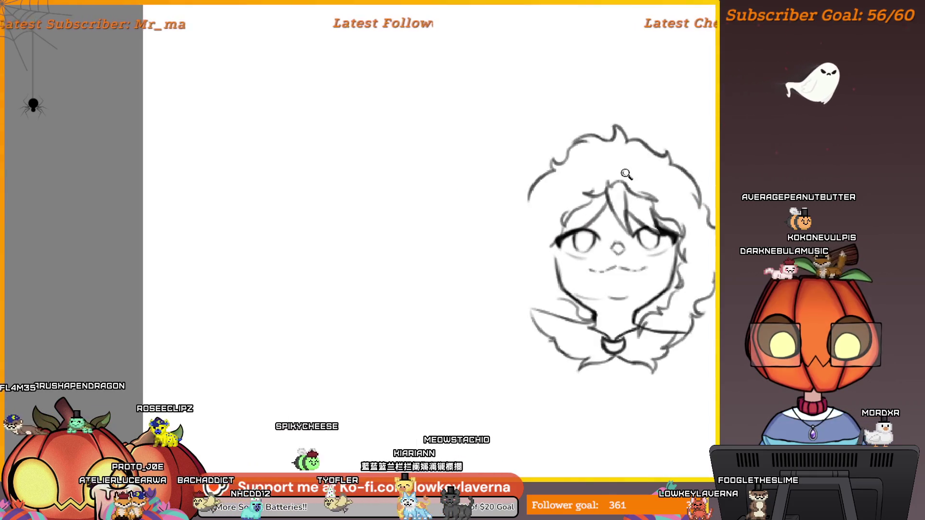
key(ctrl+shift+z)
key(ctrl+z)
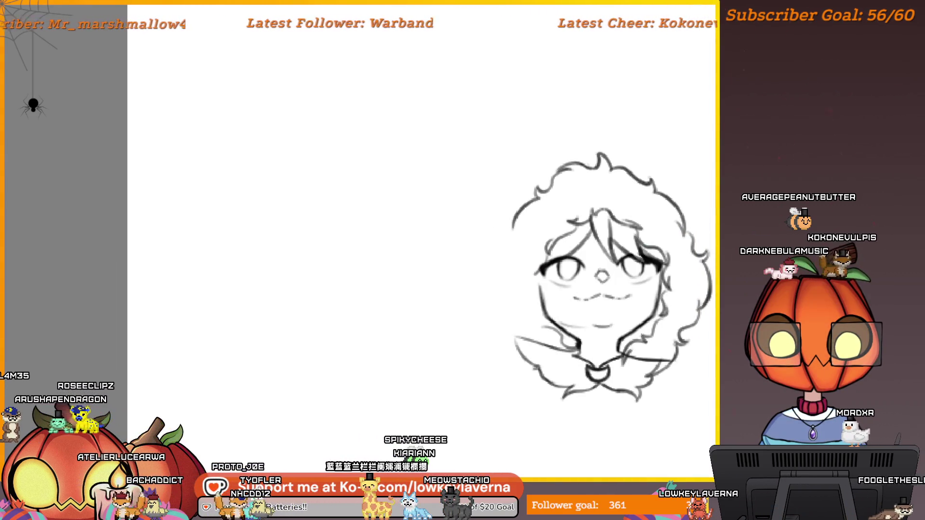
key(ctrl+z)
key(ctrl+shift+z)
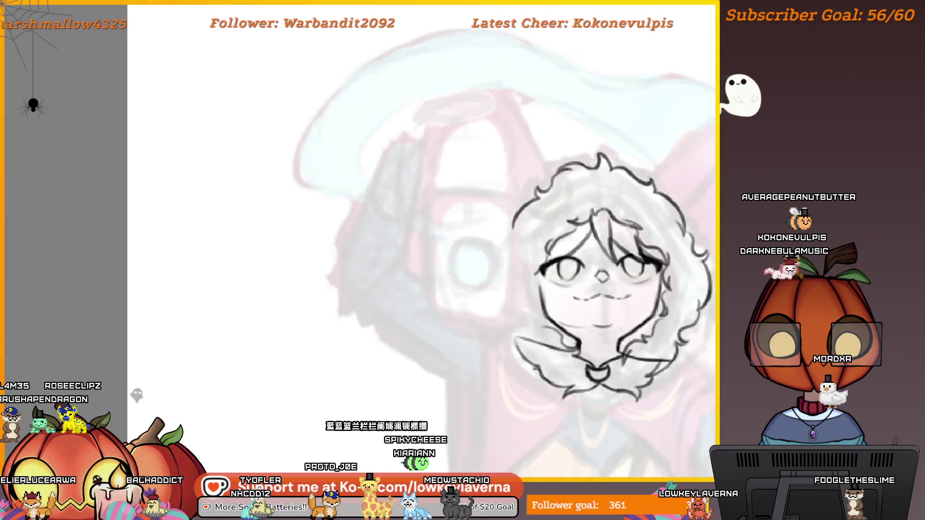
key(ctrl+z)
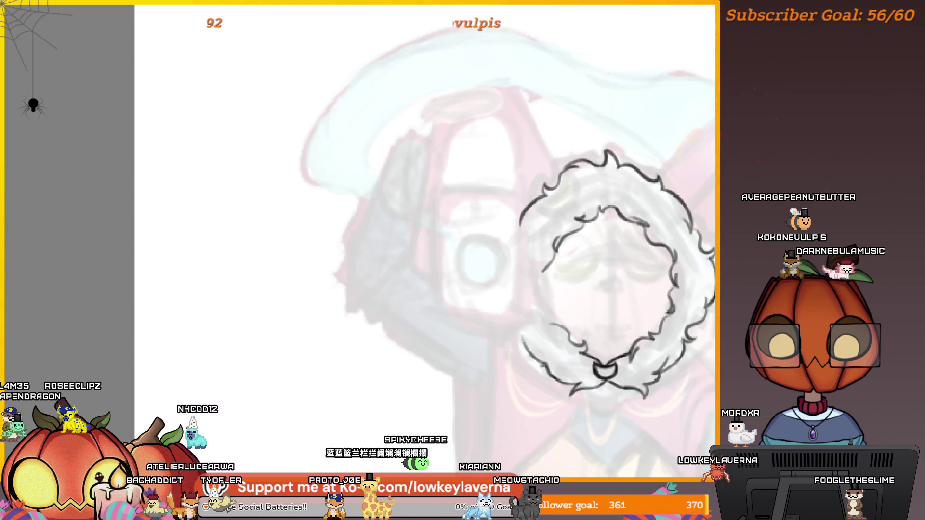
Add a small curl to the hair's left edge and restore the facial features
drag(546, 273, 551, 303)
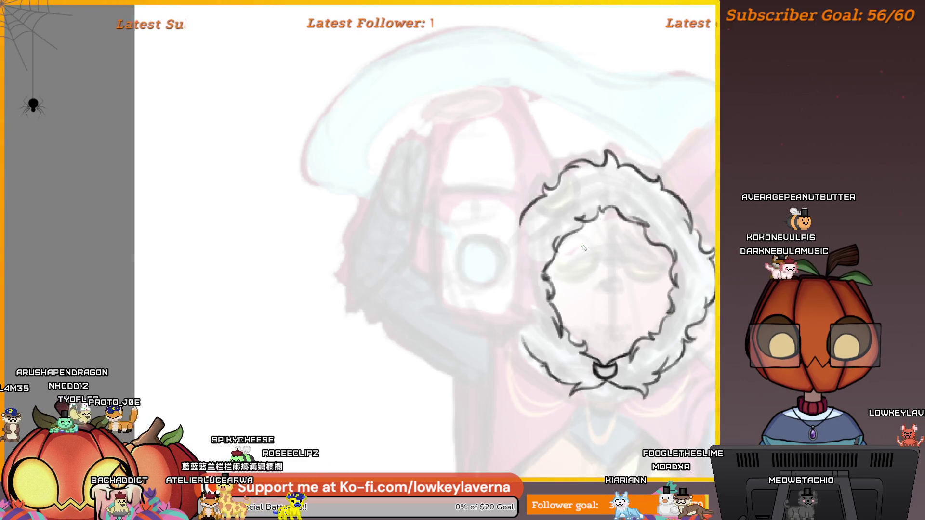
drag(594, 179, 573, 188)
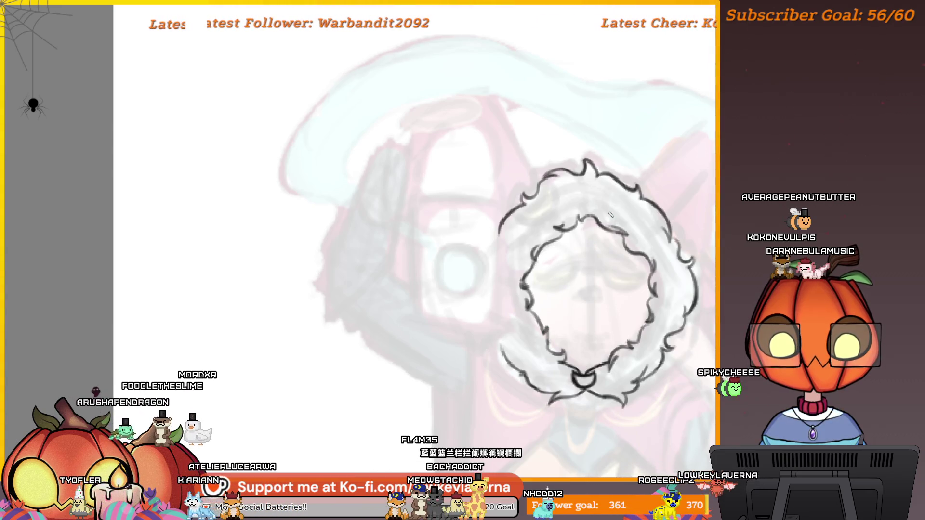
key(ctrl+z)
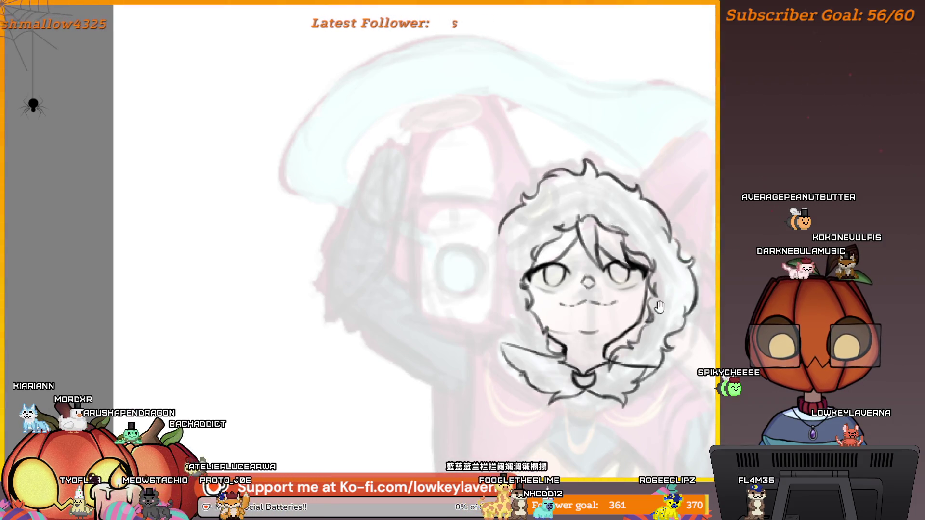
Rotate the whole head lineart, hair and ruff included, to a slight tilt
drag(659, 306, 660, 321)
scroll(658, 260, down, 5)
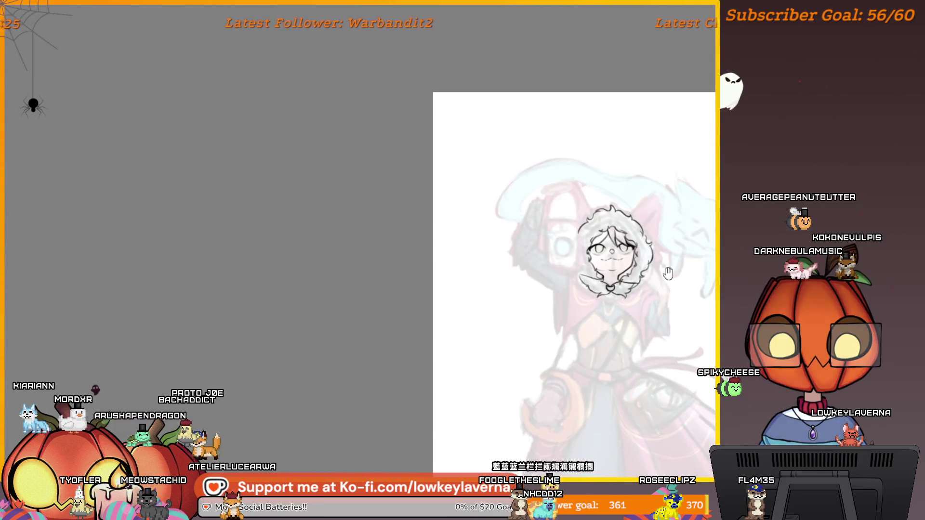
scroll(674, 278, up, 5)
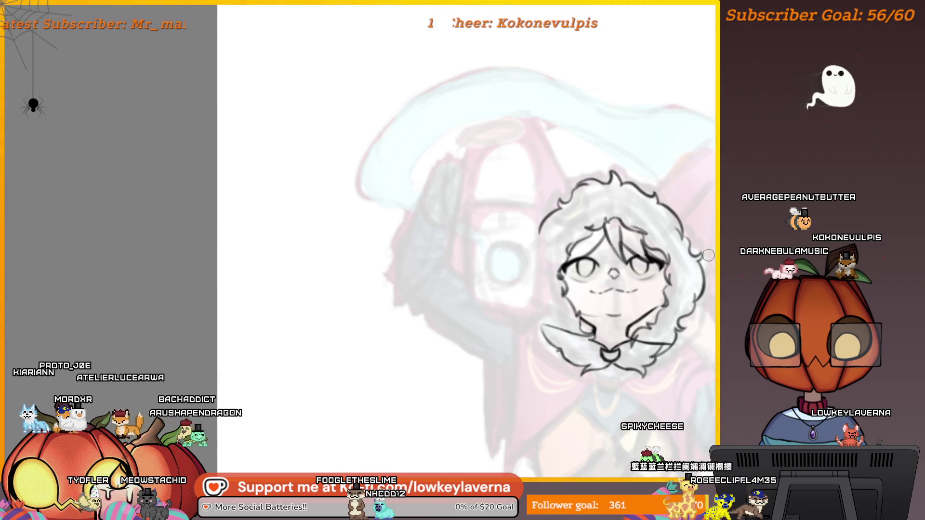
scroll(607, 232, down, 3)
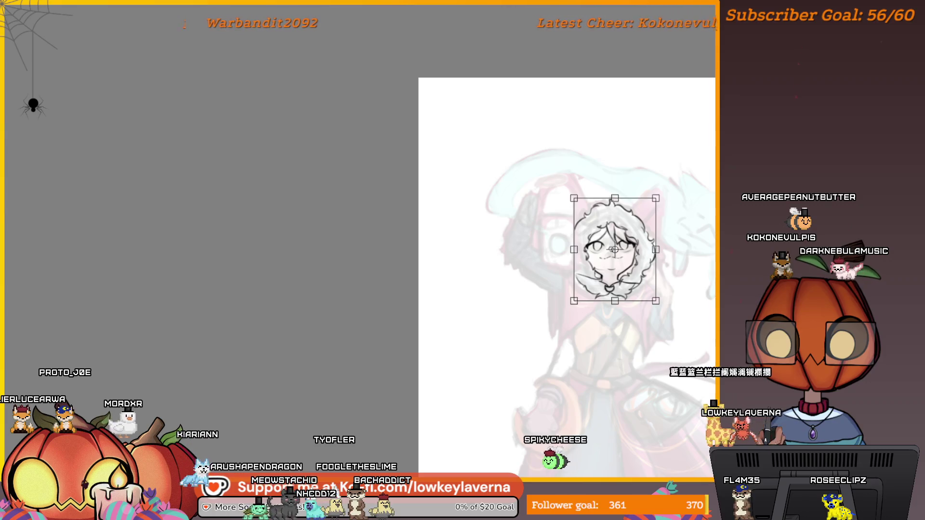
drag(667, 180, 667, 177)
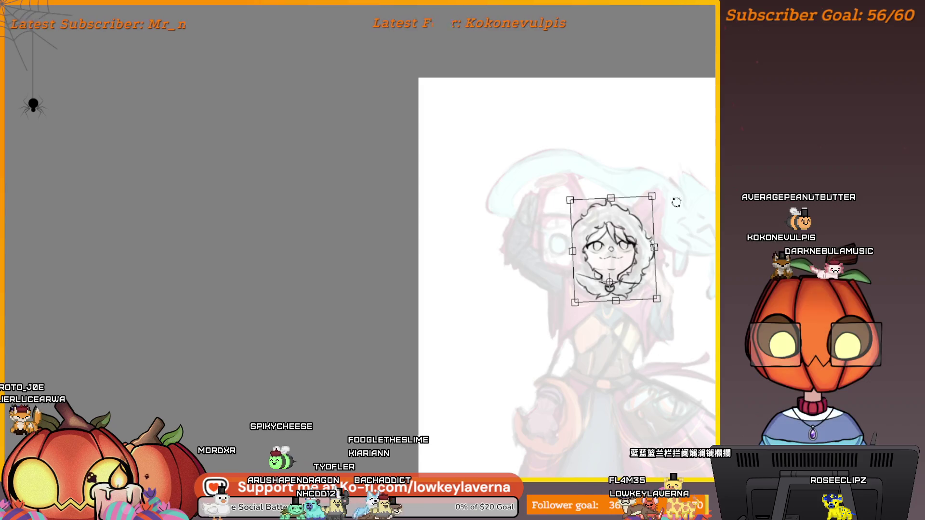
scroll(674, 199, down, 2)
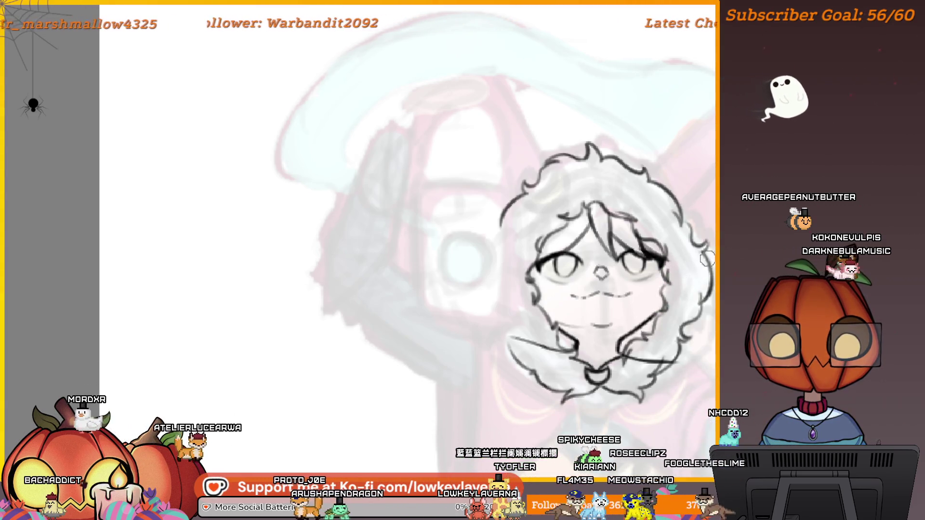
Frame the sketched head in context and start a transform on the head lineart
scroll(669, 259, down, 5)
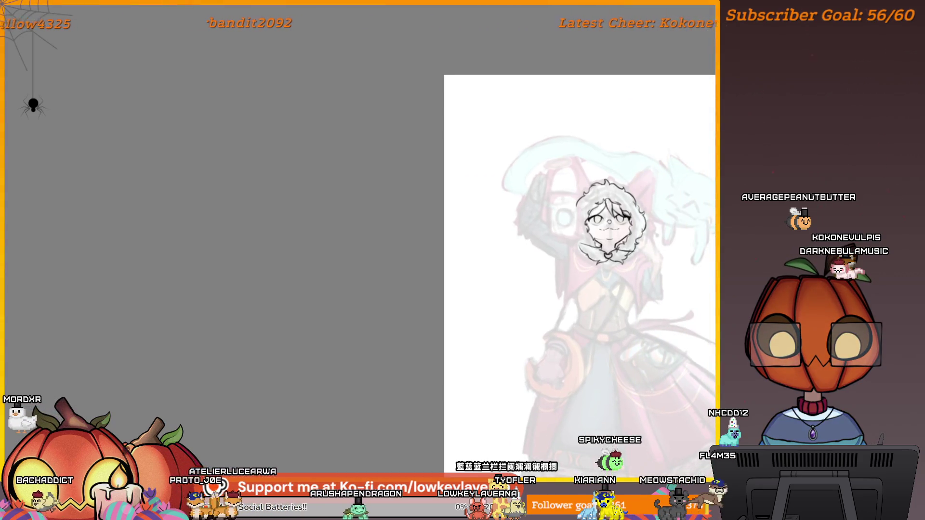
scroll(593, 134, up, 5)
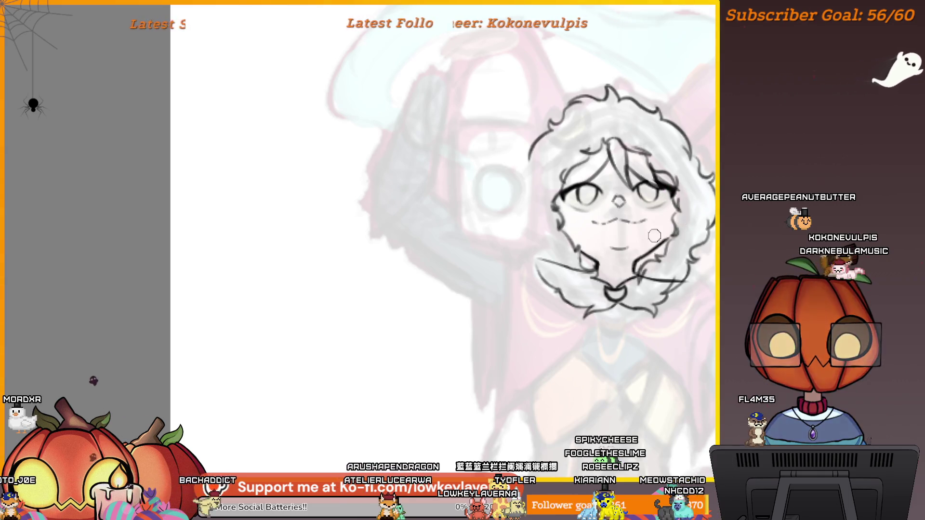
scroll(655, 235, down, 5)
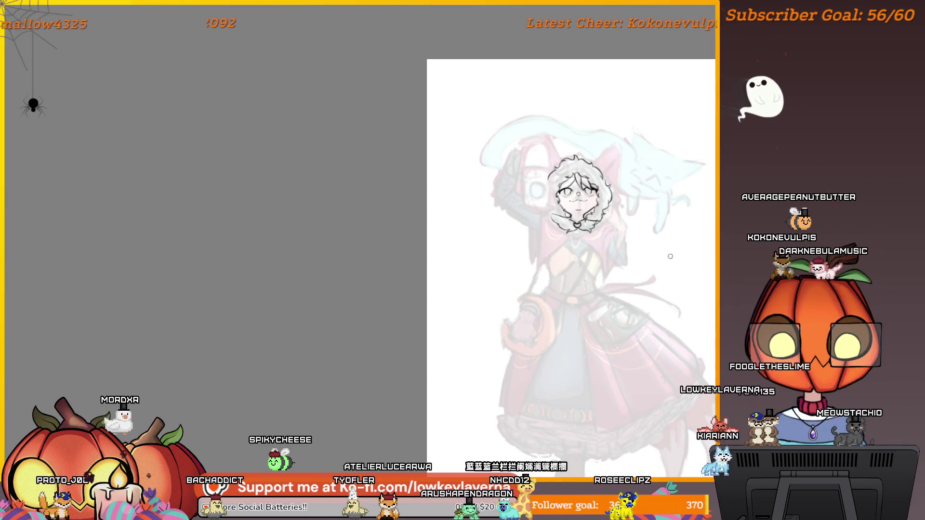
scroll(628, 141, up, 3)
scroll(628, 141, up, 3)
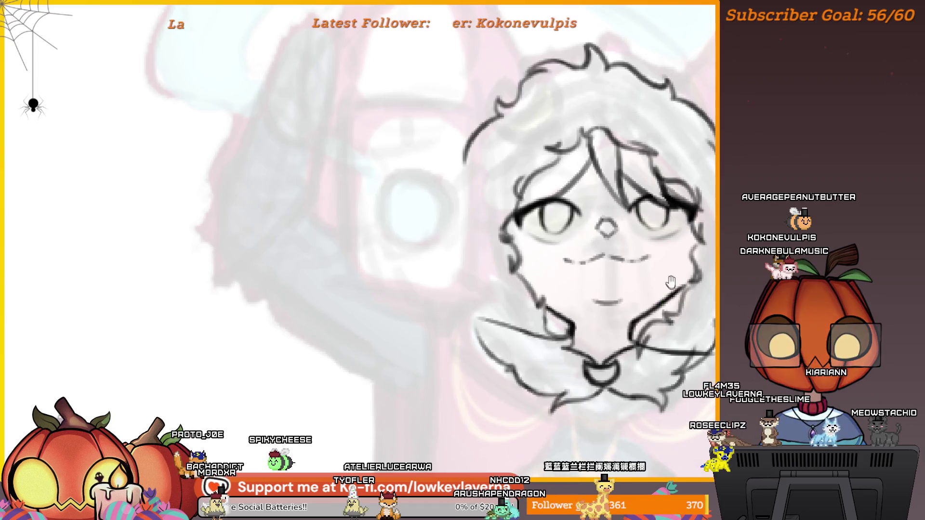
drag(671, 282, 648, 337)
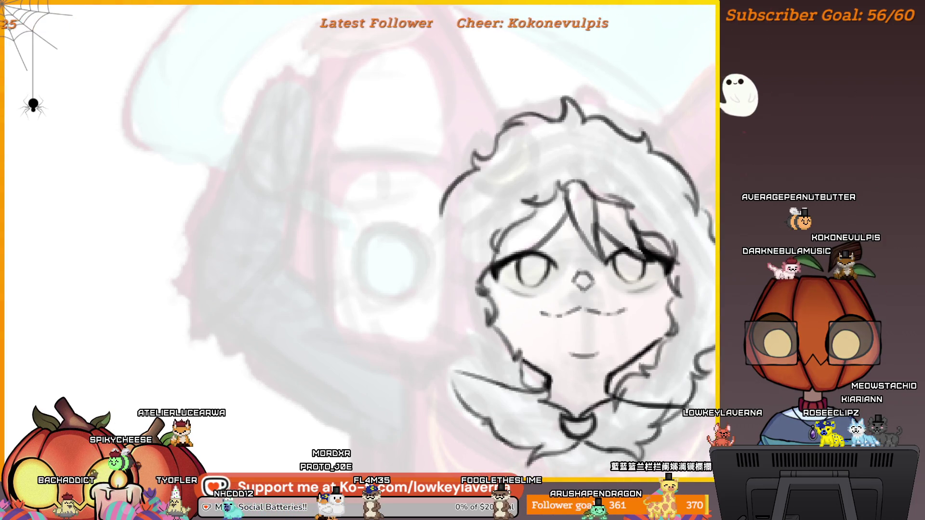
key(ctrl+minus)
key(ctrl+t)
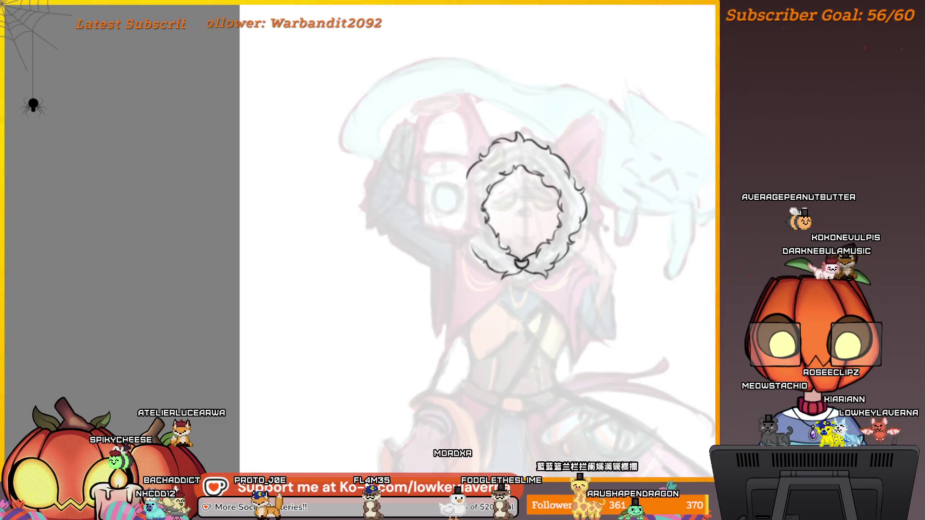
drag(569, 277, 616, 270)
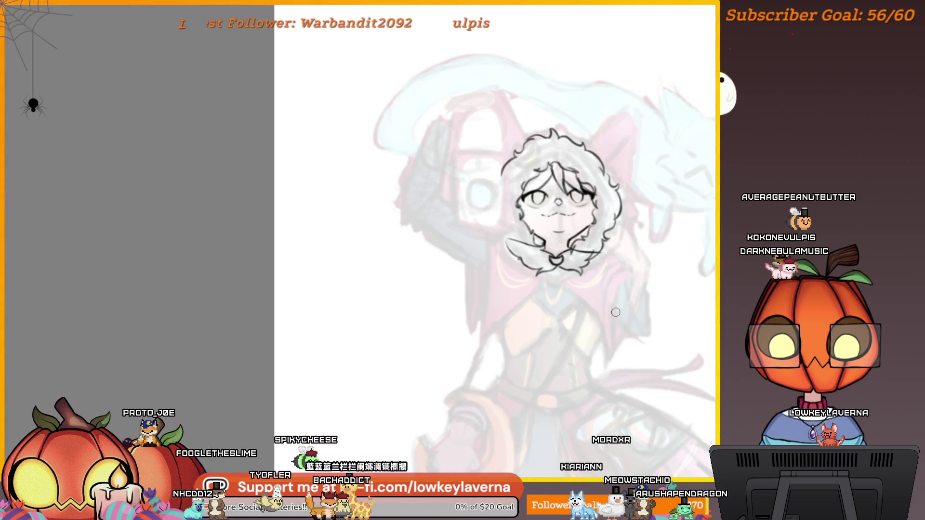
Adjust and commit the sketched head's placement over the witch sketch's head
click(569, 280)
drag(557, 257, 591, 350)
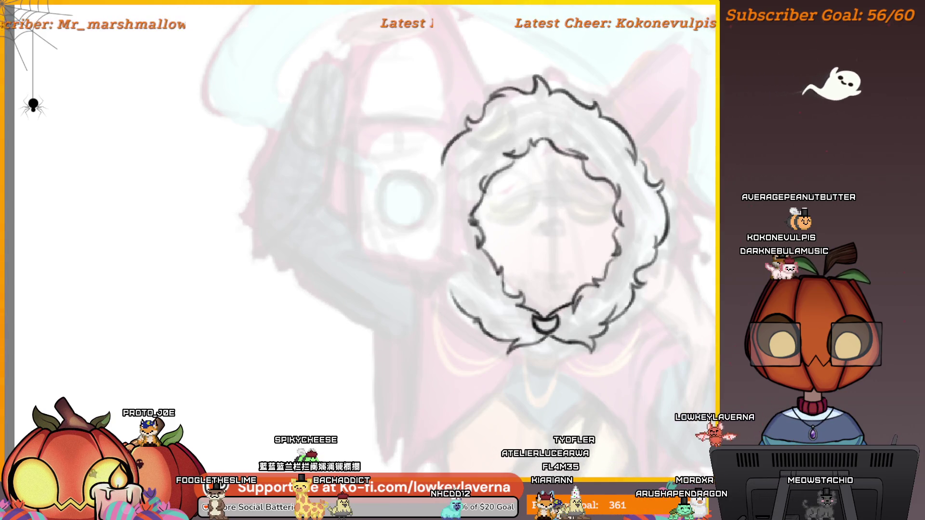
scroll(539, 196, up, 3)
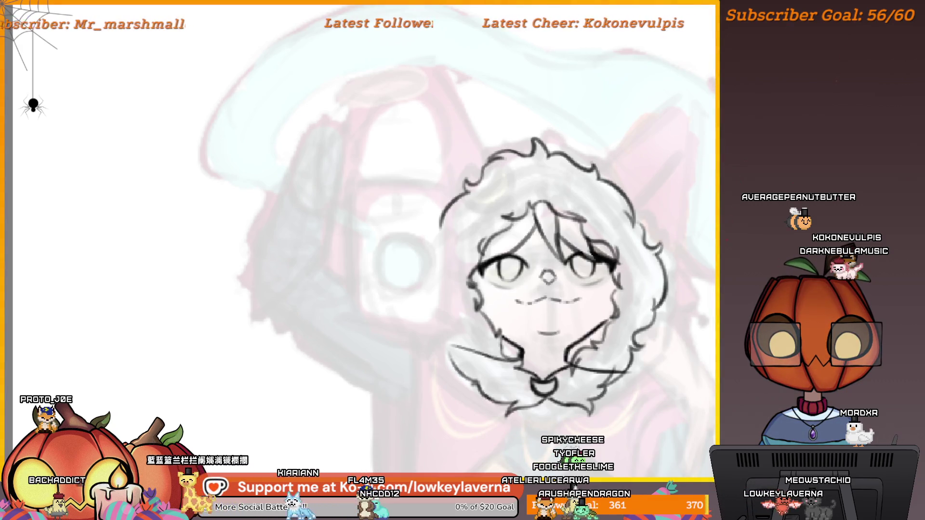
scroll(625, 268, down, 5)
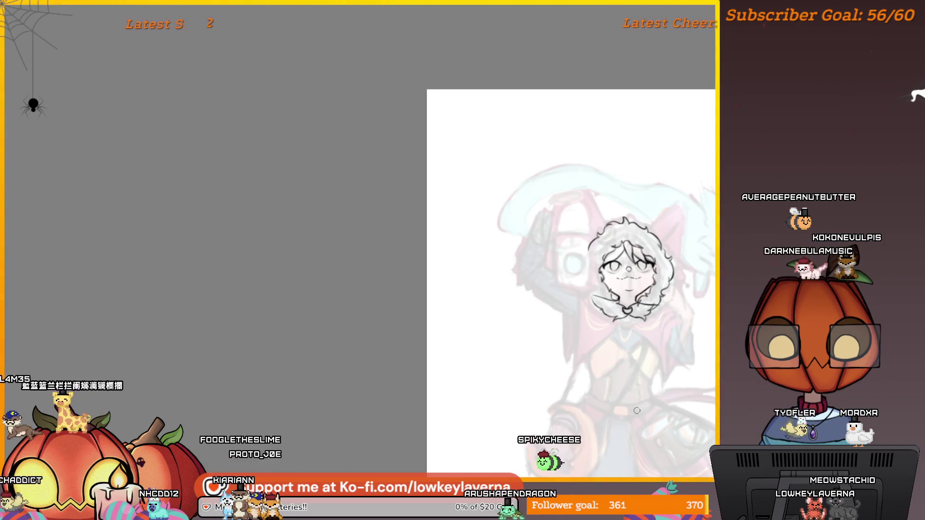
key(ctrl+t)
scroll(631, 408, down, 5)
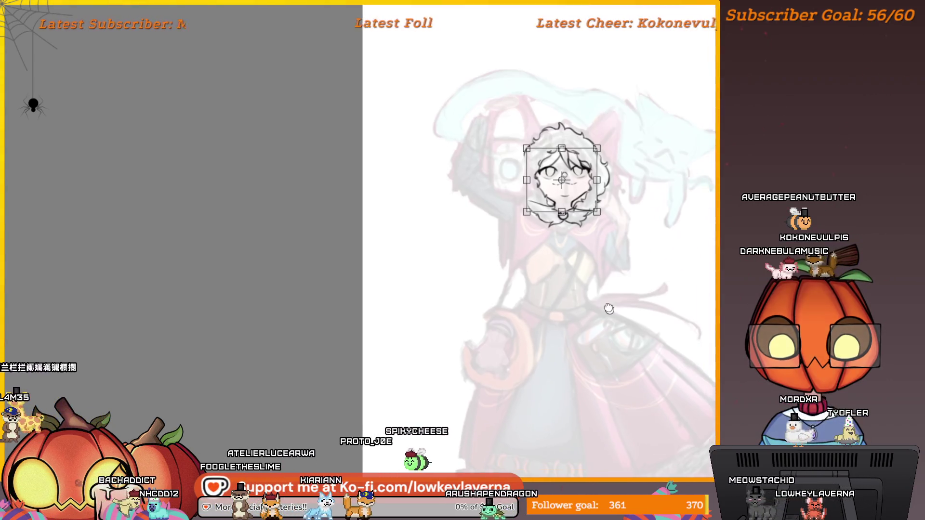
scroll(613, 340, down, 2)
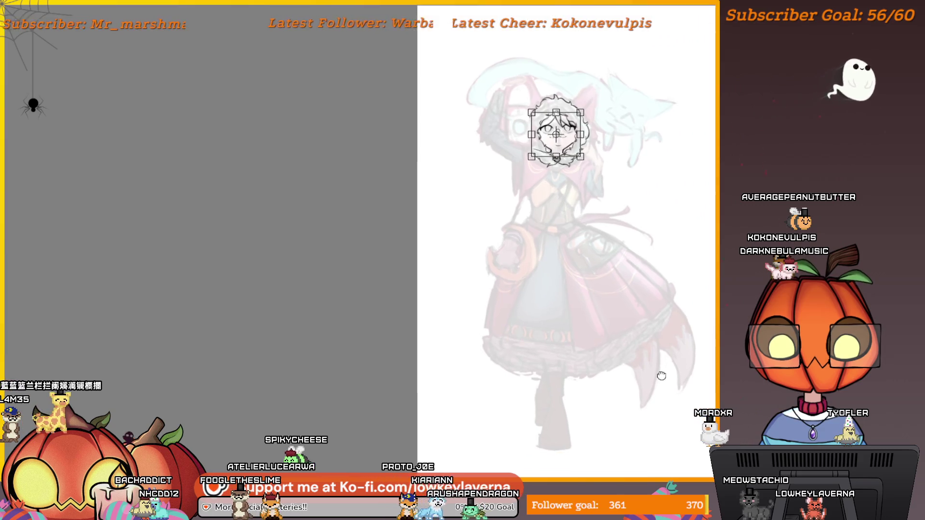
scroll(658, 356, up, 1)
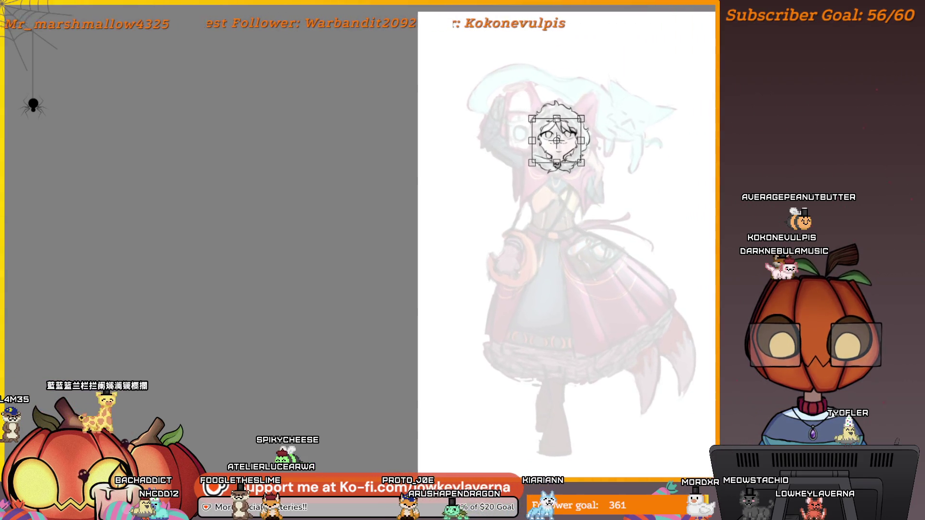
key(Return)
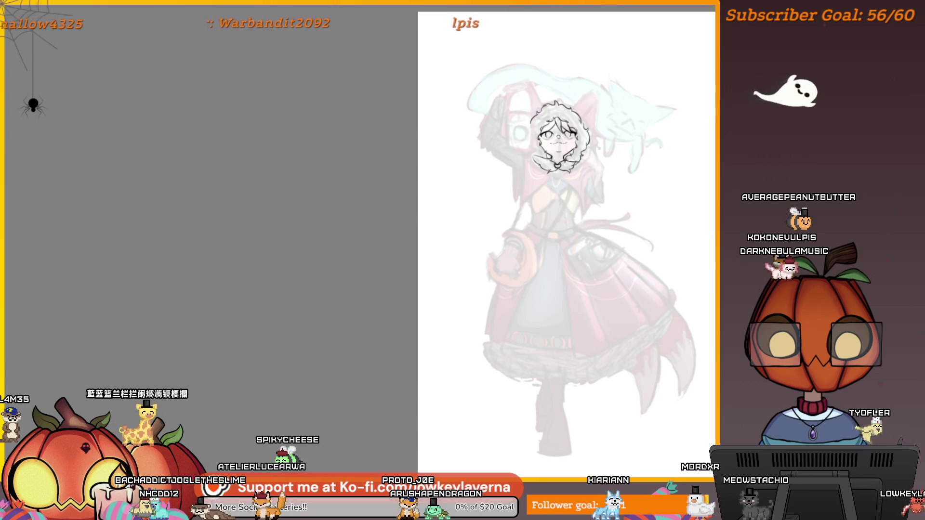
Toggle the eyes, nose and mouth off and on to check them against the hair
key(Delete)
key(ctrl+z)
key(Delete)
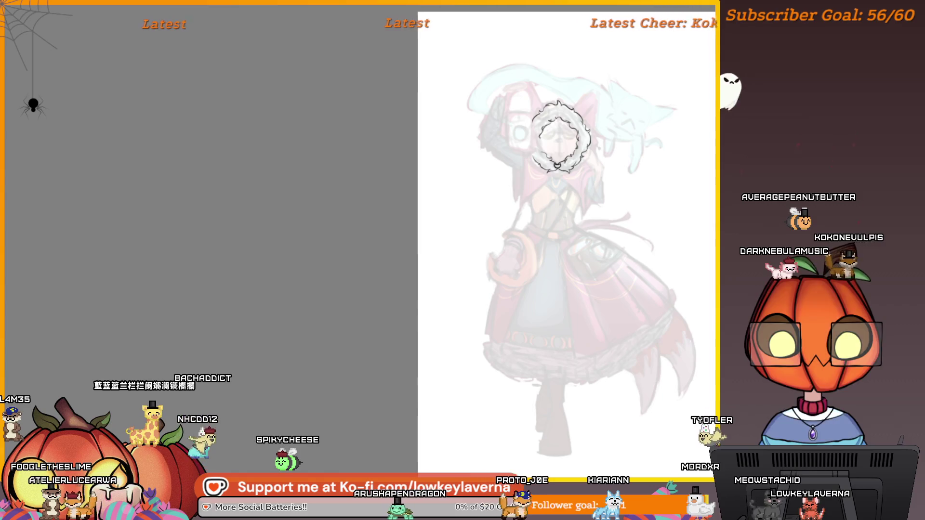
key(ctrl+z)
key(ctrl+z)
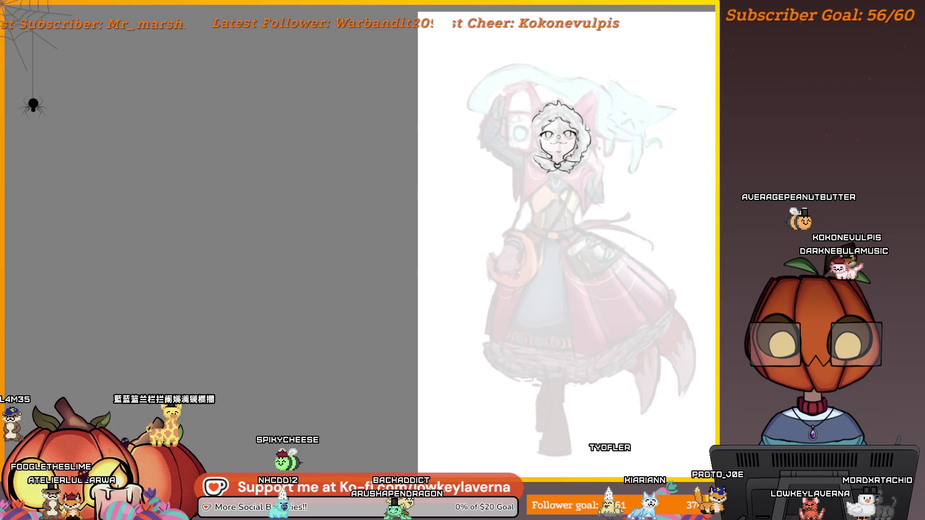
key(ctrl+z)
key(ctrl+z)
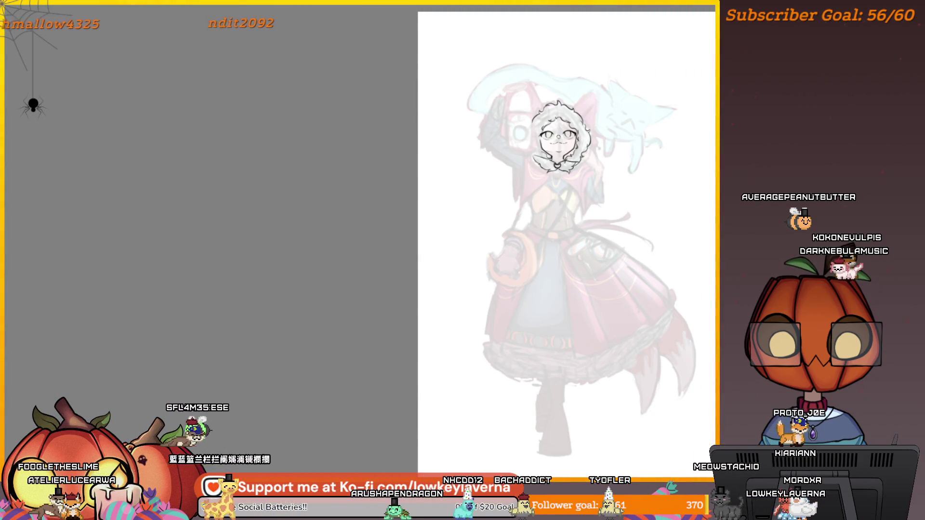
key(ctrl+y)
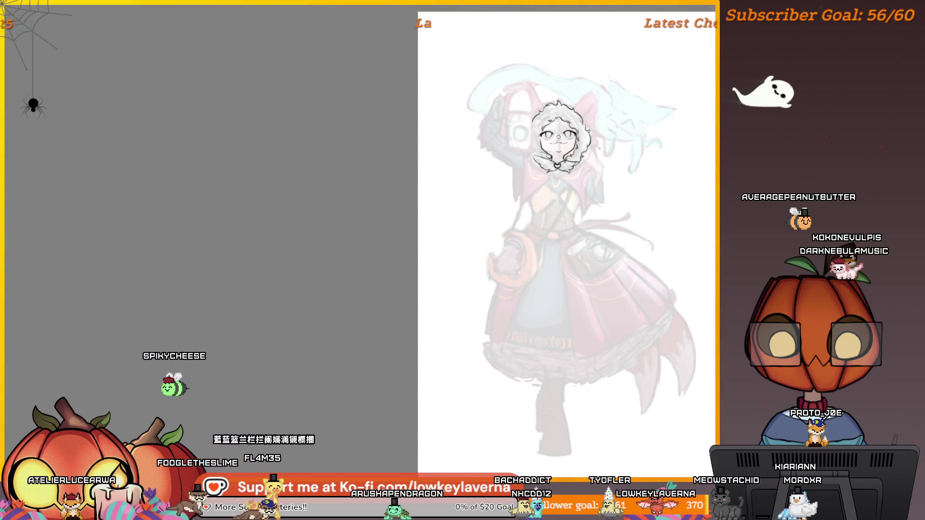
scroll(559, 140, up, 5)
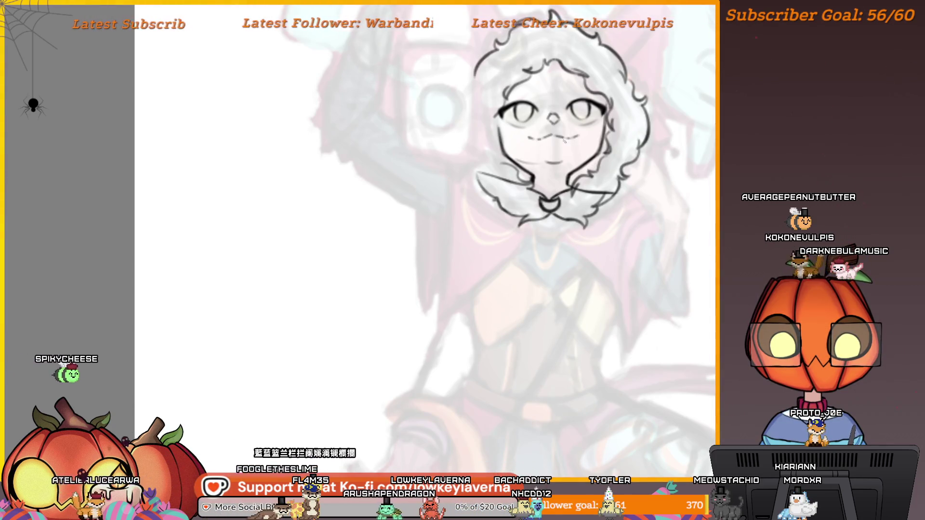
Draw a small fang on the mouth and extend the smile's left corner
drag(566, 137, 575, 138)
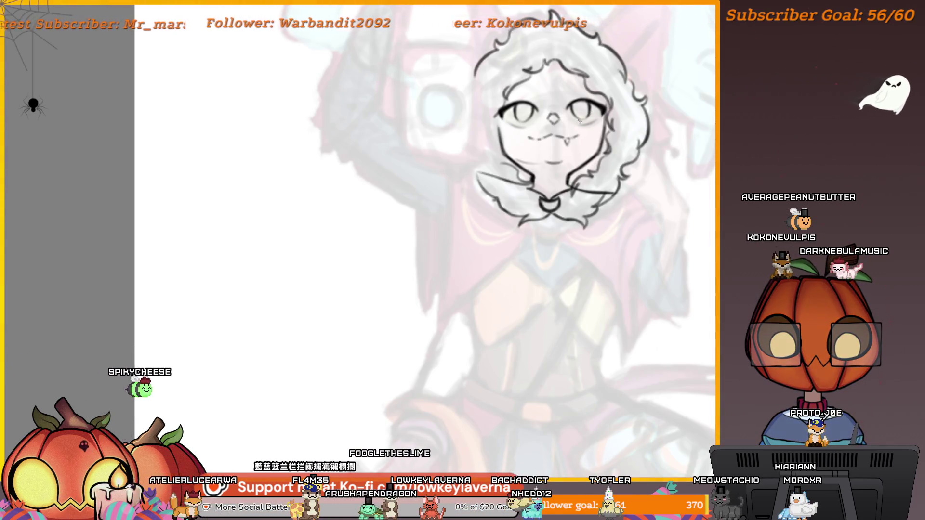
scroll(575, 129, down, 5)
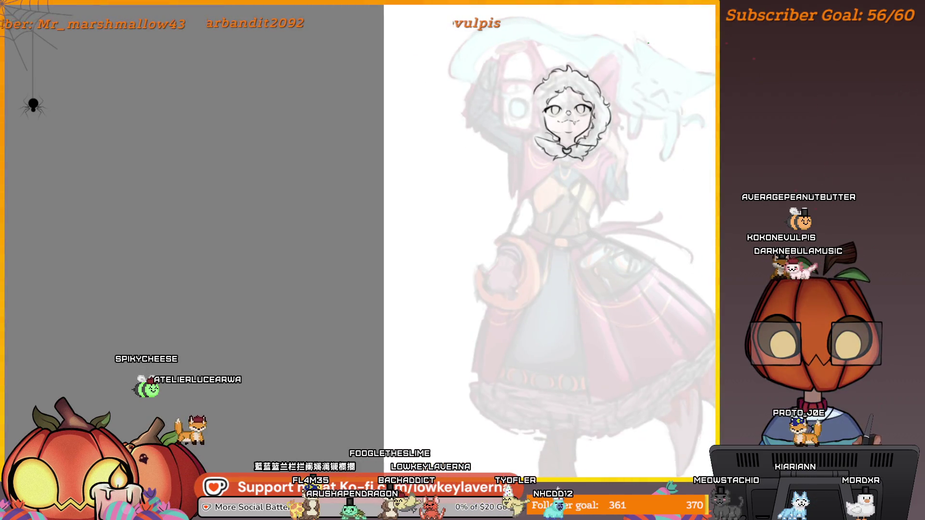
drag(640, 44, 606, 127)
scroll(581, 174, up, 5)
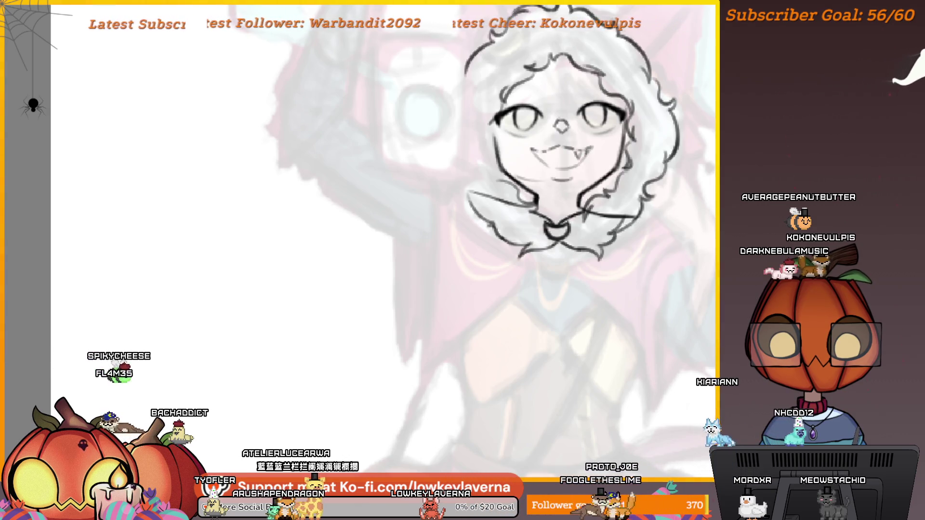
drag(538, 150, 531, 148)
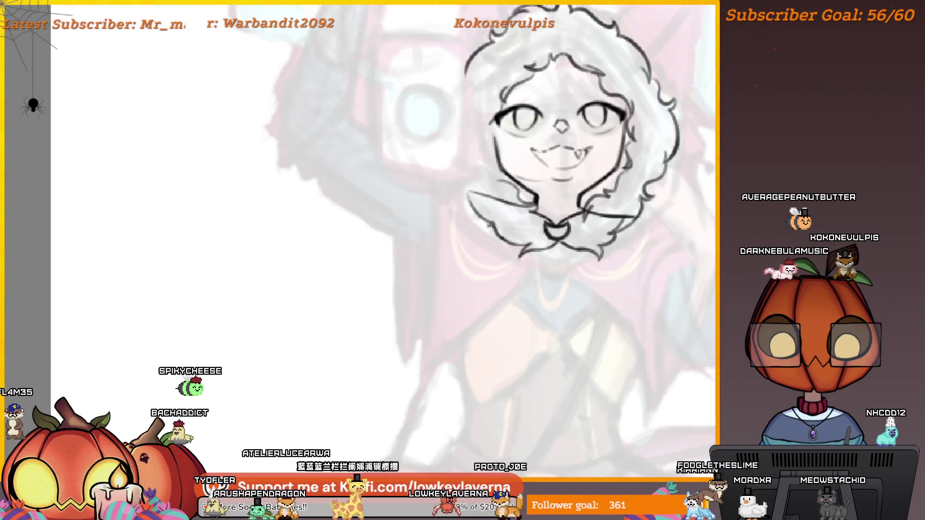
Check the face lines on the full page and merge the face lineart layer down
key(ctrl+0)
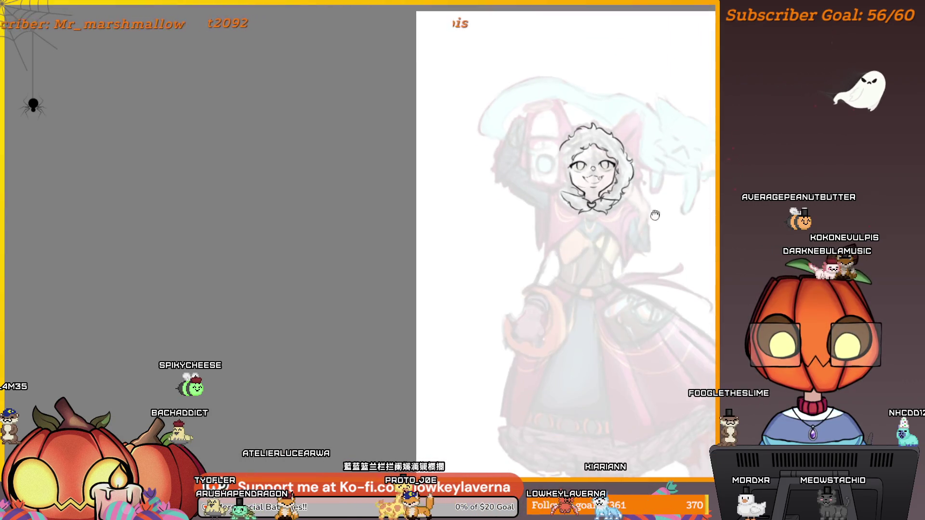
scroll(589, 198, up, 2)
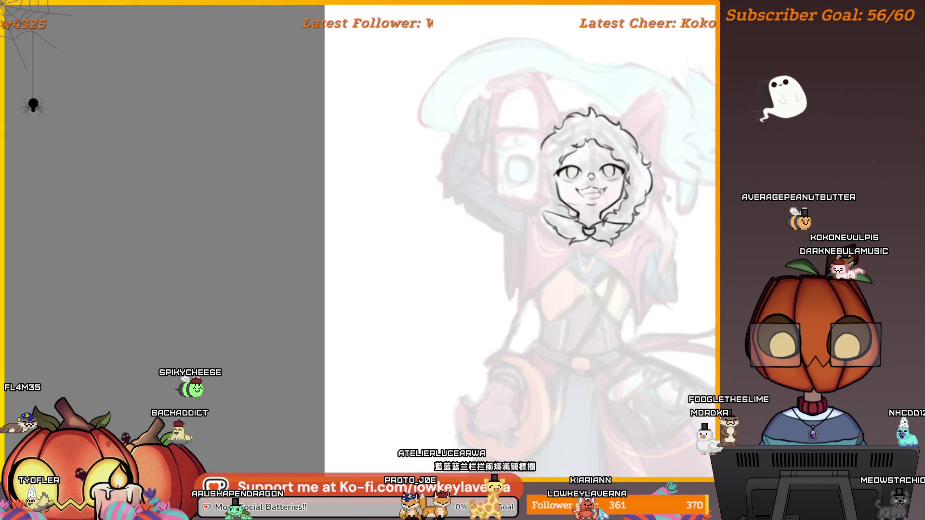
scroll(598, 182, down, 3)
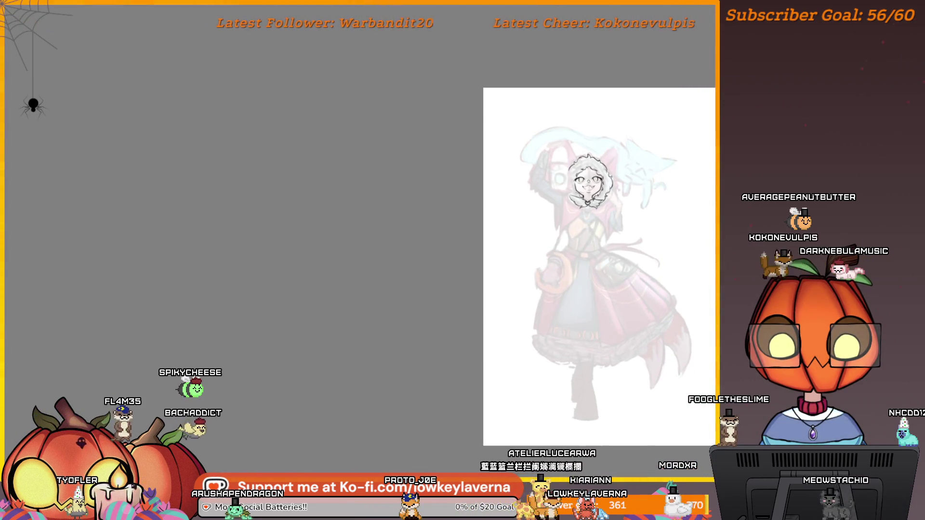
scroll(604, 195, up, 3)
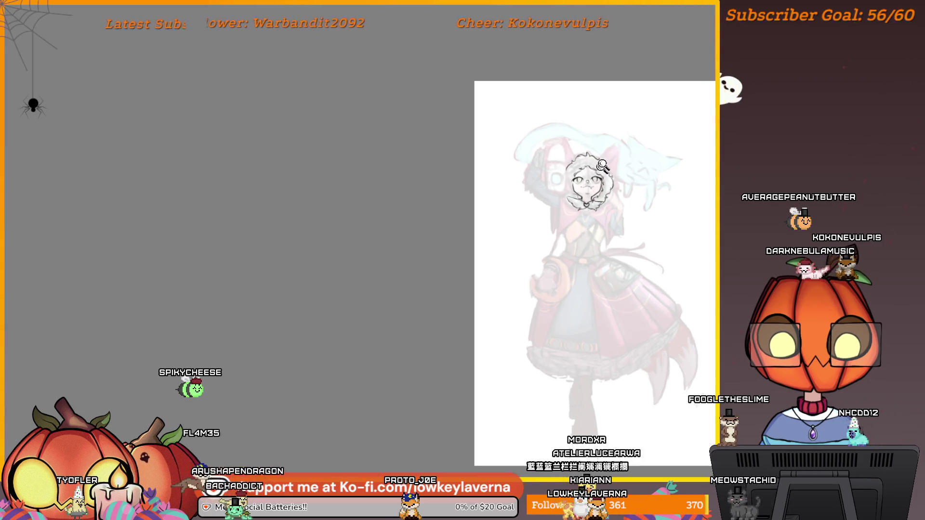
scroll(603, 195, up, 2)
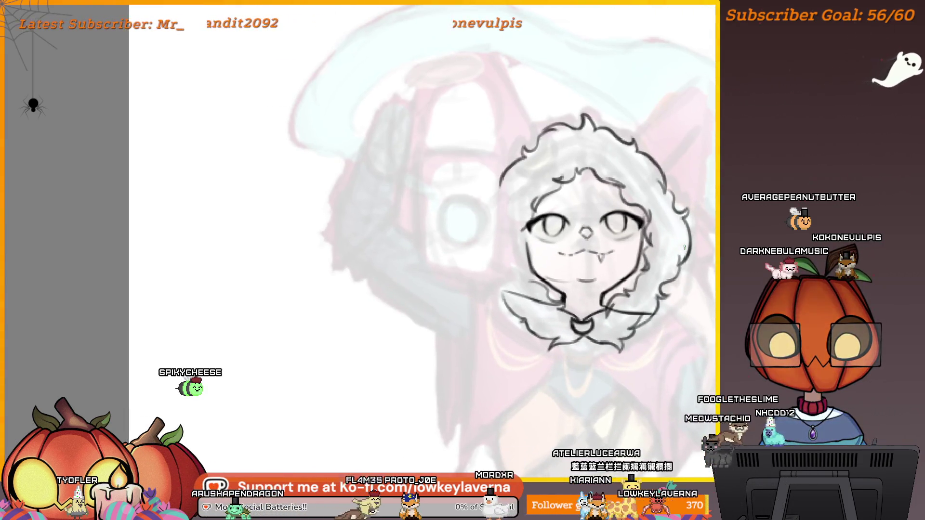
key(ctrl+h)
key(ctrl+h)
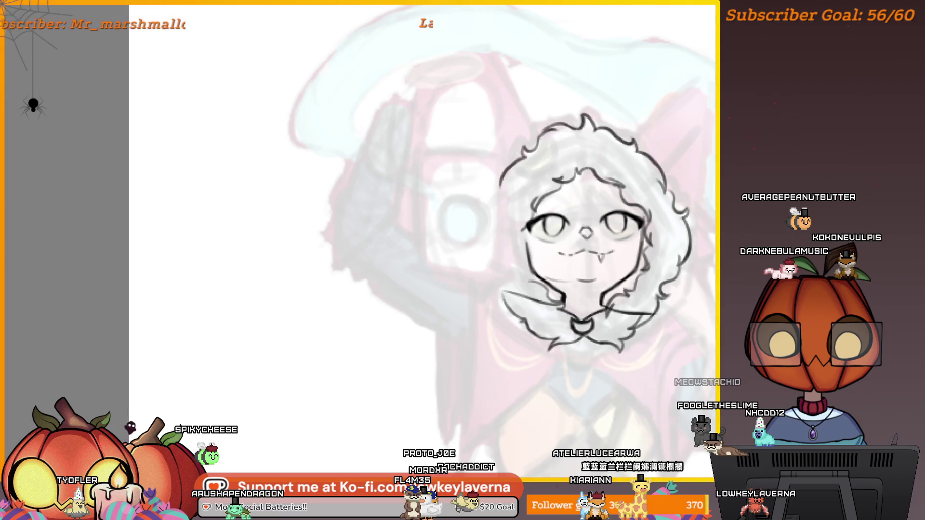
key(ctrl+h)
key(ctrl+h)
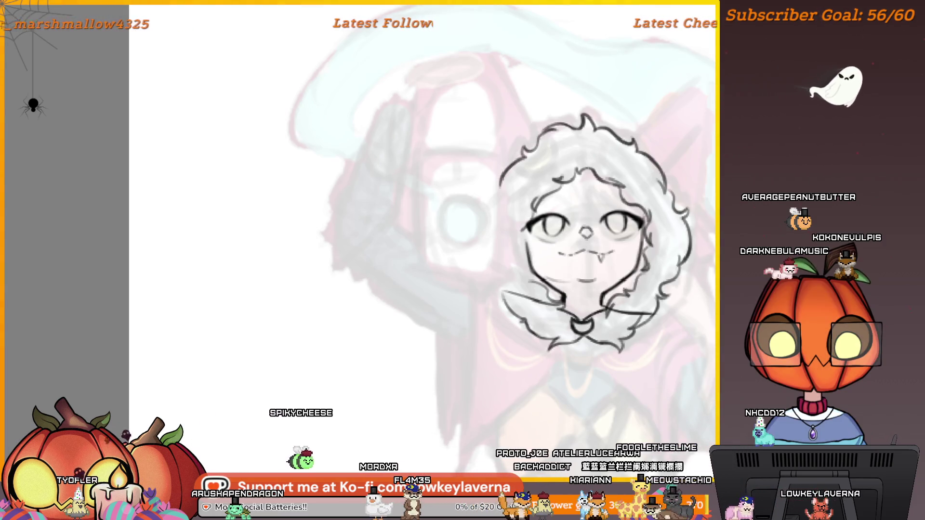
key(ctrl+e)
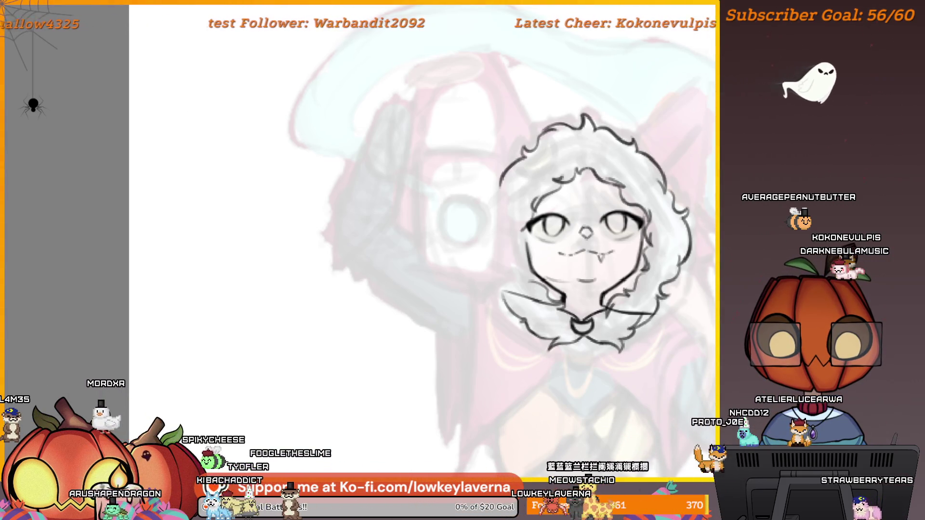
With the fluffy hair hidden, draw two hair strands left of the face, then restore the hair
key(ctrl+z)
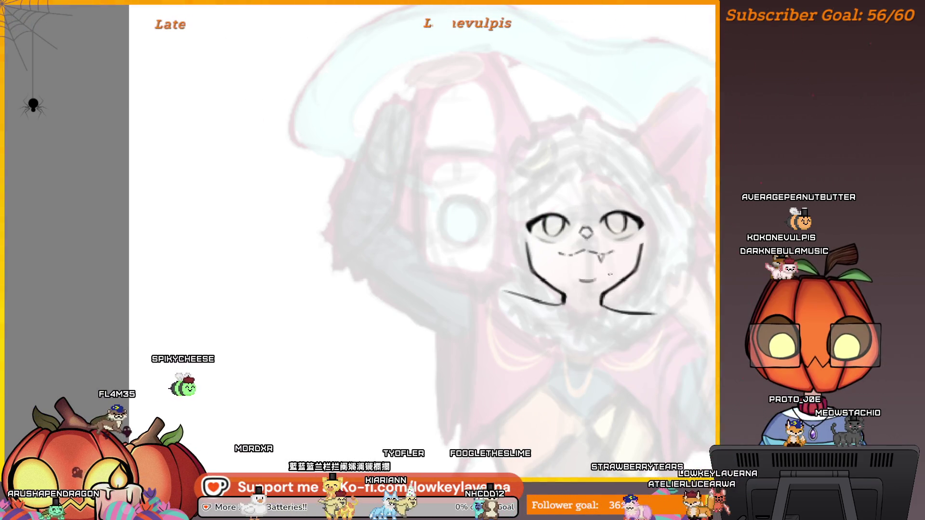
scroll(545, 231, up, 5)
drag(456, 181, 489, 341)
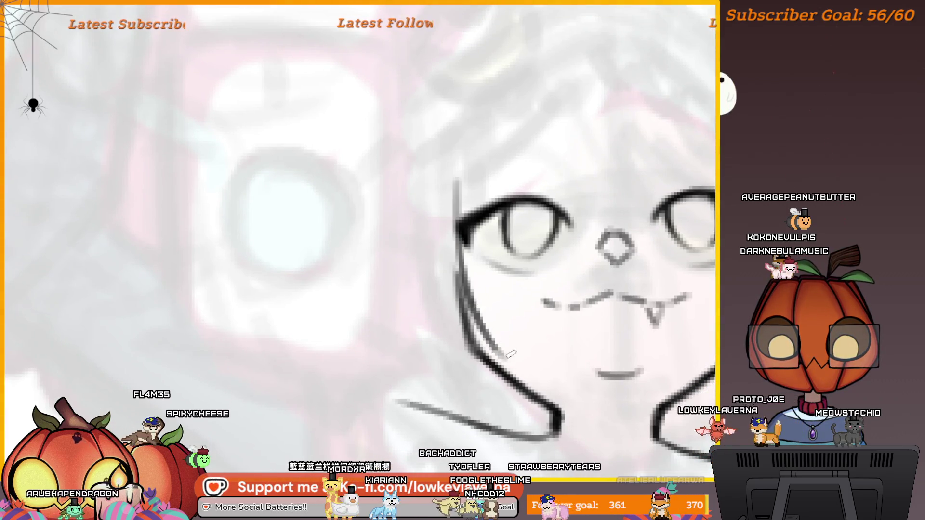
drag(458, 234, 477, 337)
scroll(641, 231, right, 3)
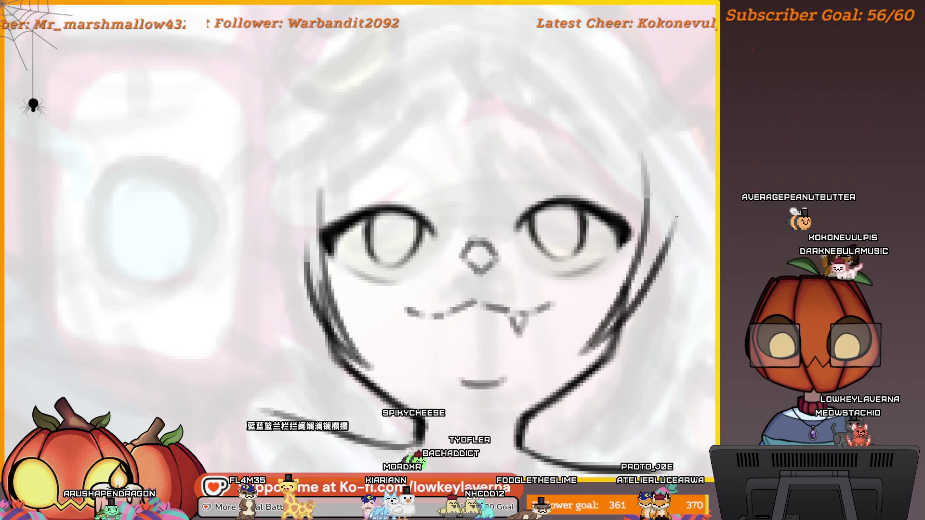
scroll(676, 217, down, 5)
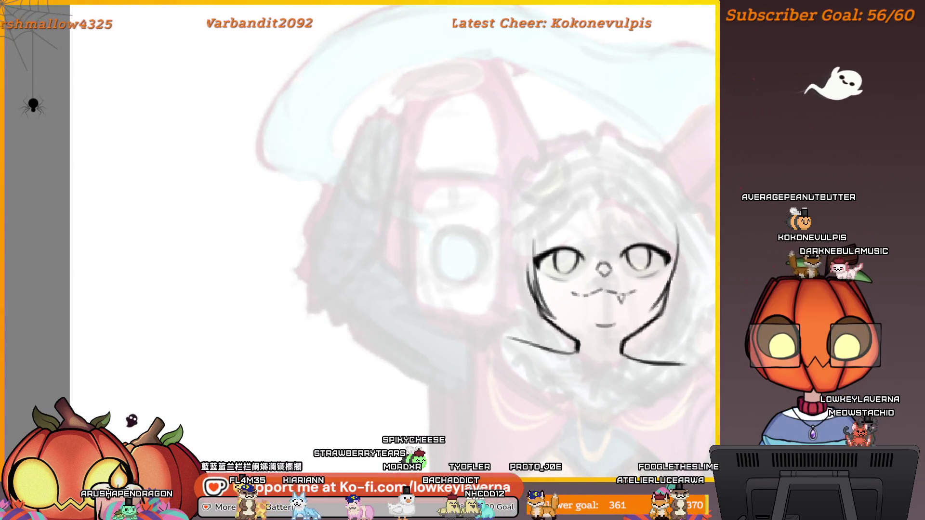
key(ctrl+z)
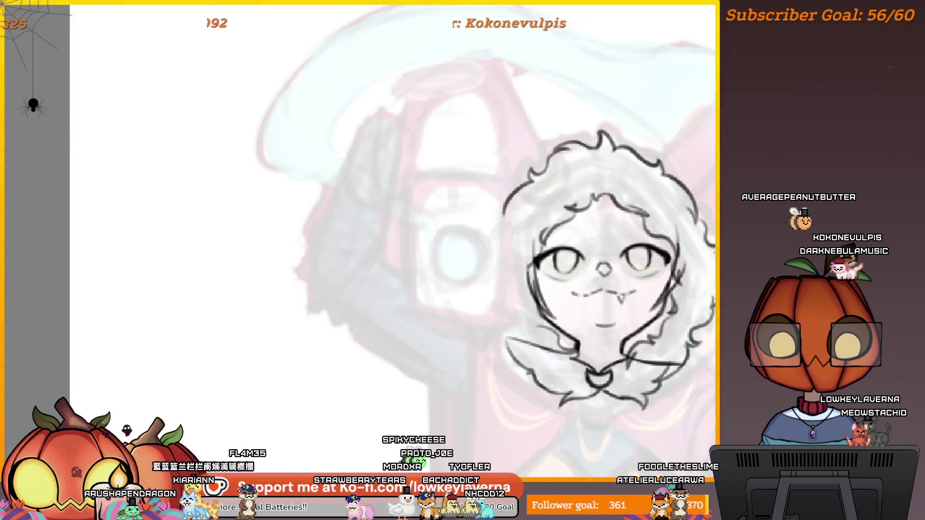
scroll(618, 166, up, 5)
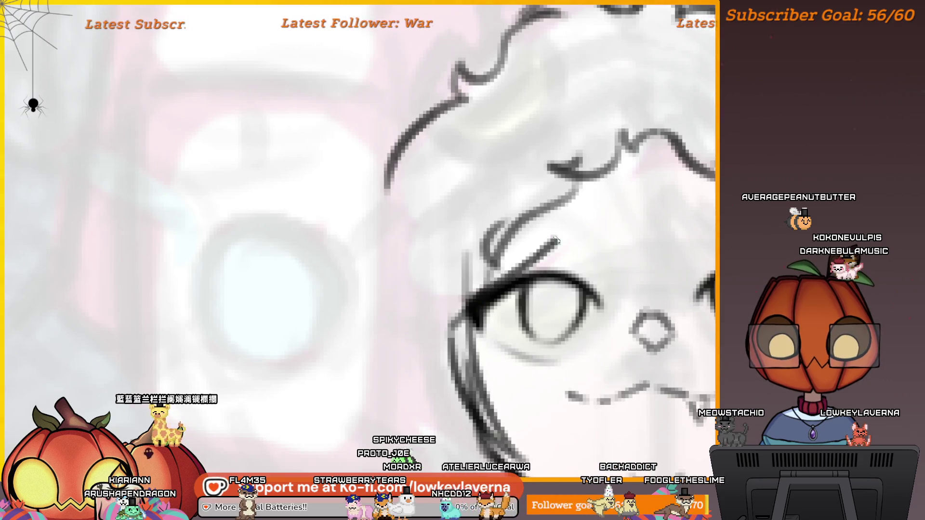
scroll(694, 227, down, 3)
scroll(561, 285, down, 3)
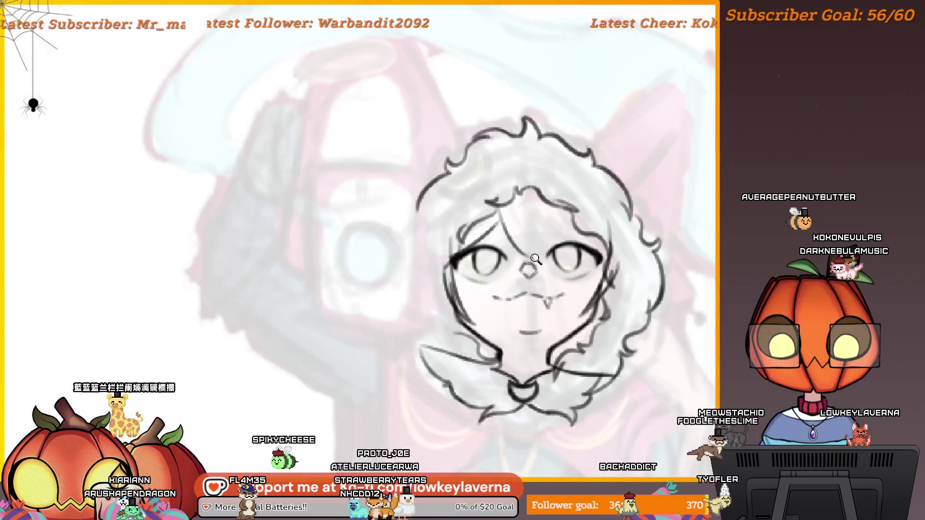
scroll(525, 237, up, 1)
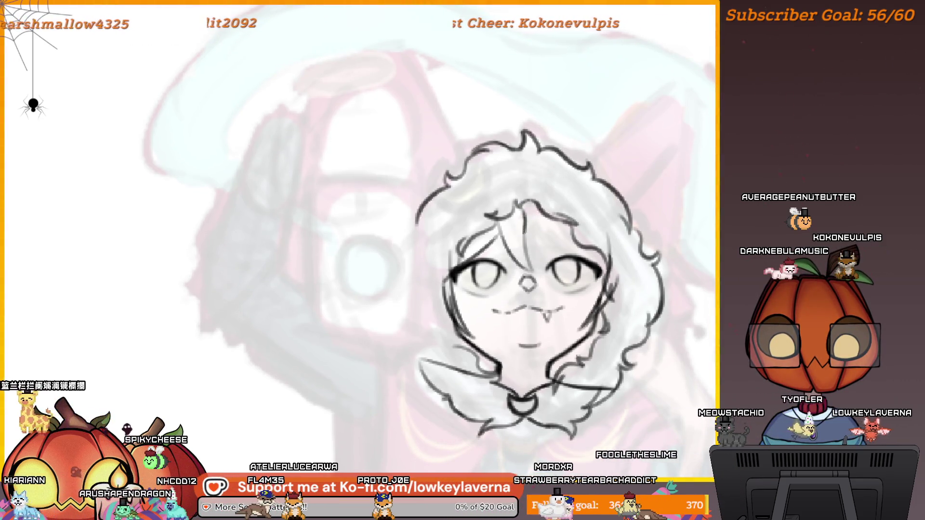
scroll(539, 230, up, 1)
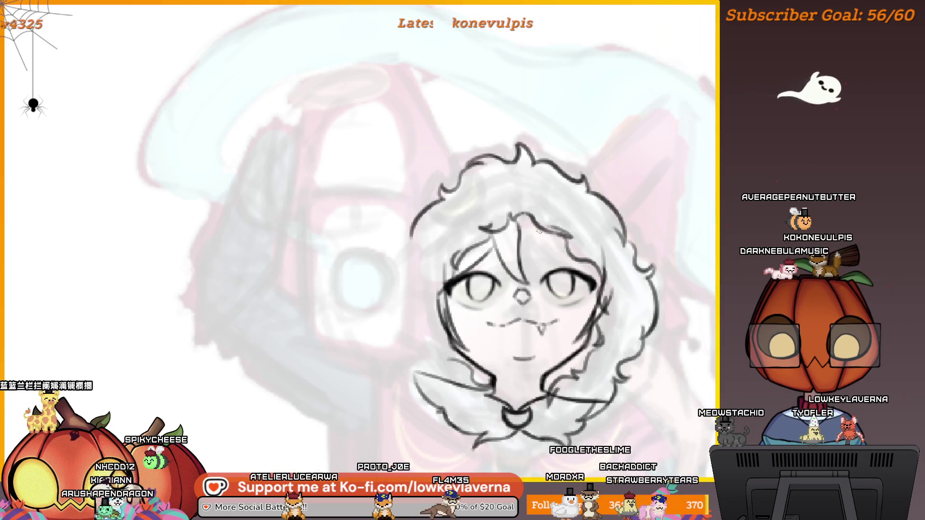
scroll(539, 230, down, 1)
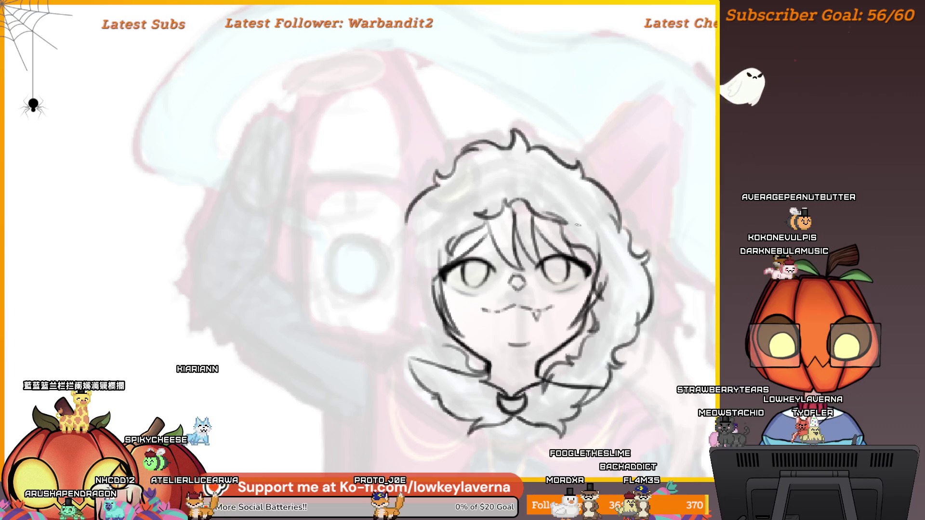
scroll(627, 209, down, 3)
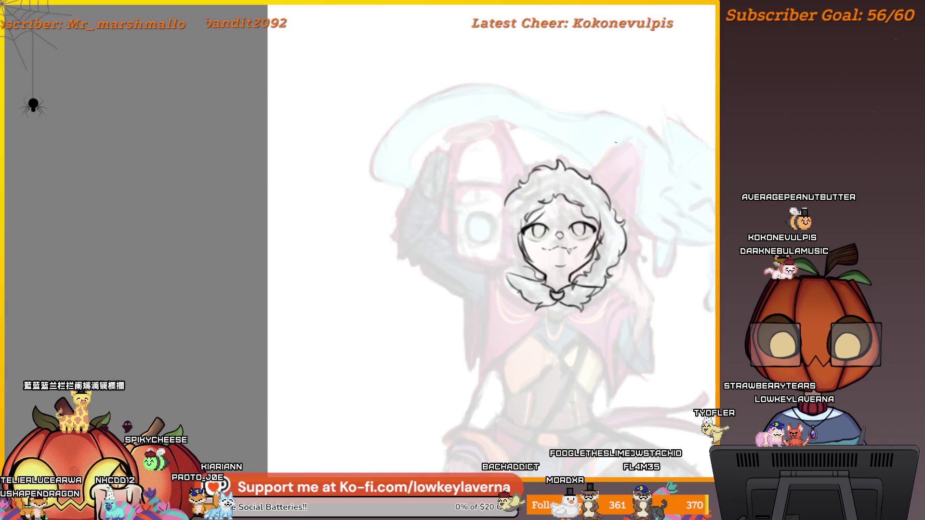
scroll(552, 190, up, 2)
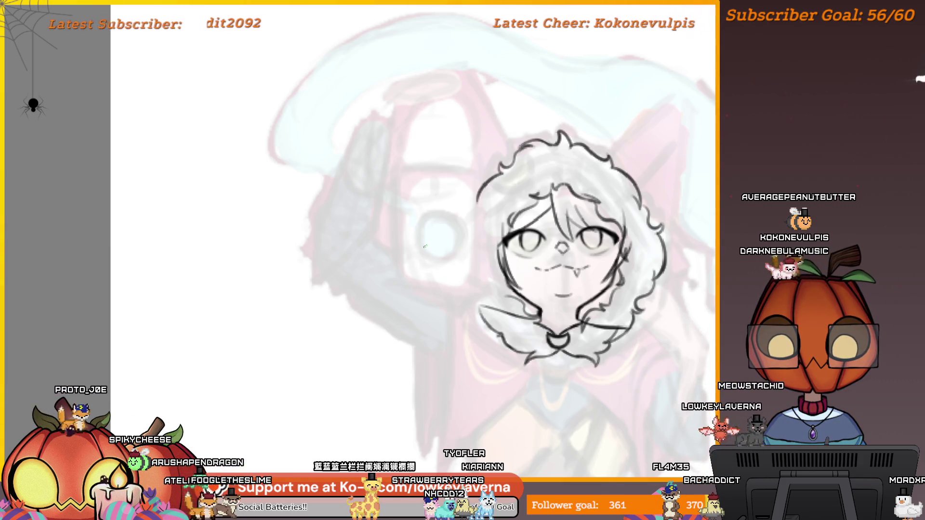
drag(430, 283, 459, 307)
scroll(437, 269, down, 5)
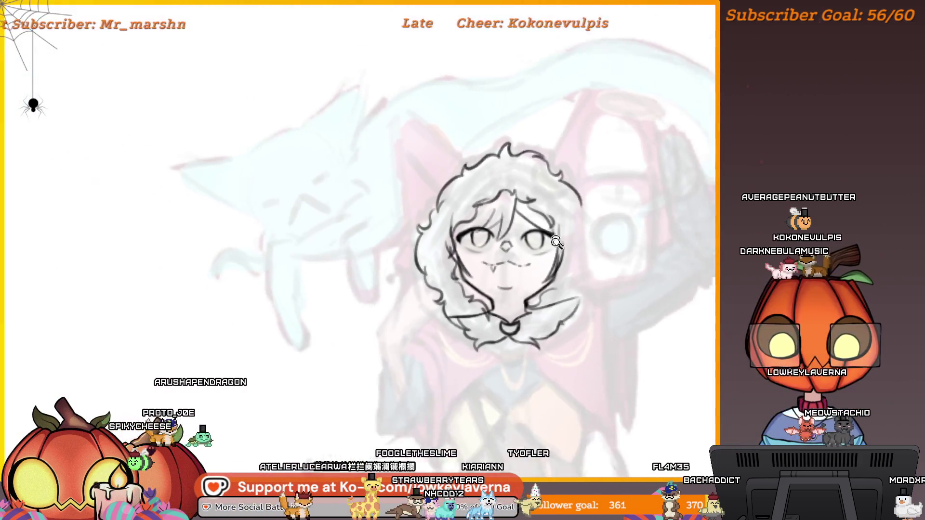
scroll(610, 236, up, 5)
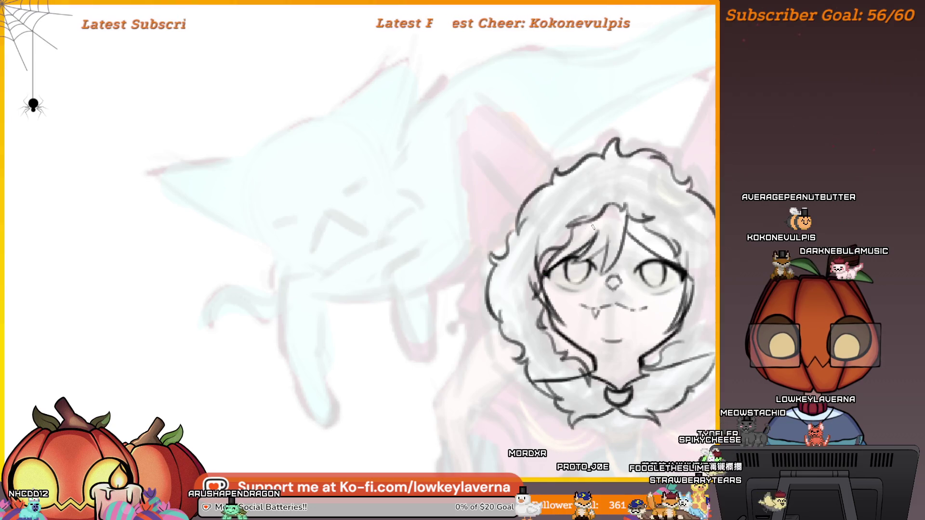
scroll(620, 212, down, 3)
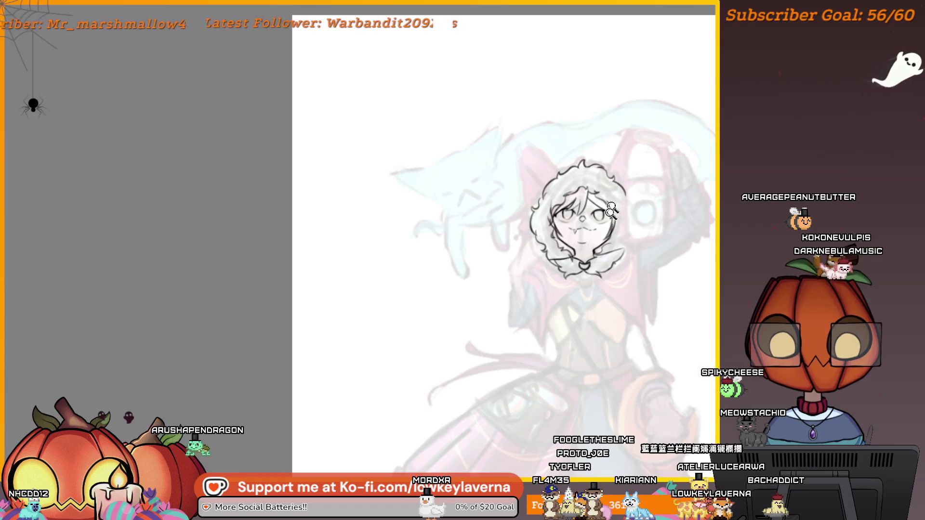
scroll(611, 210, up, 3)
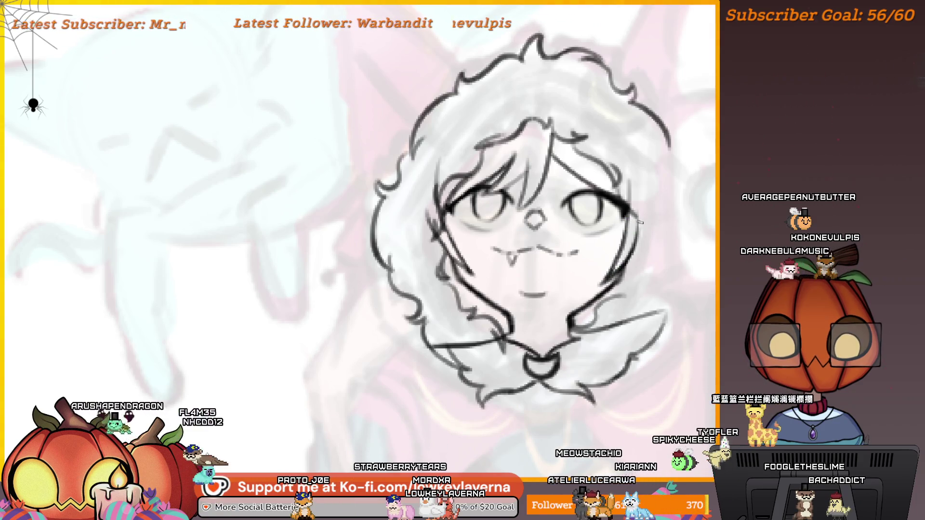
scroll(637, 210, down, 5)
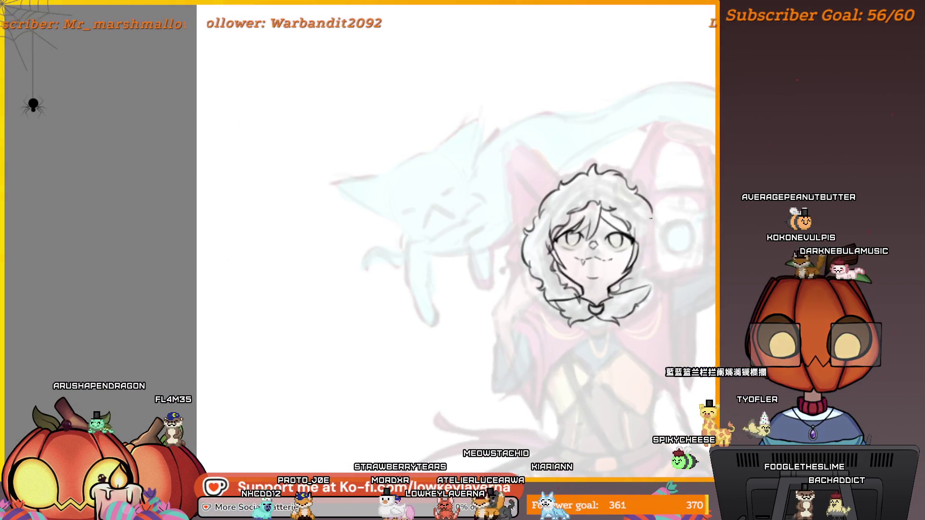
key(ctrl+z)
key(ctrl+y)
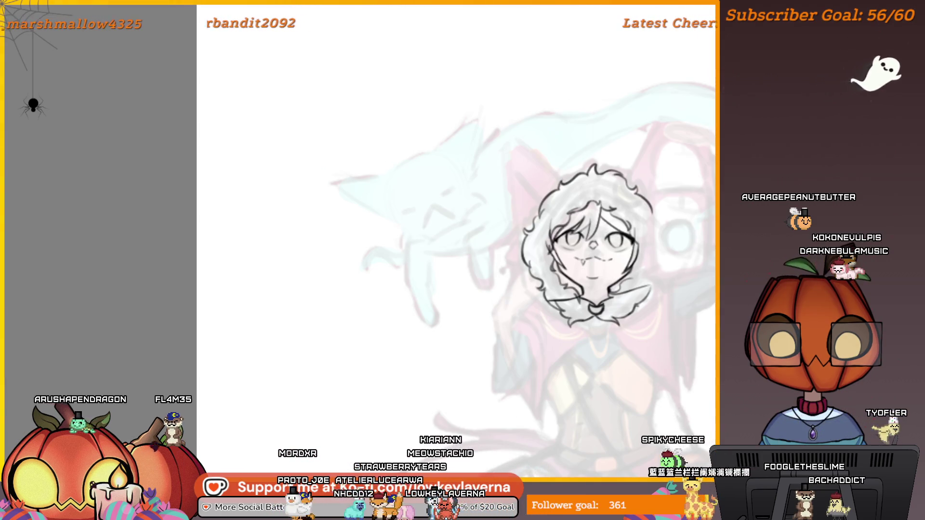
key(ctrl+z)
key(ctrl+y)
scroll(646, 196, up, 3)
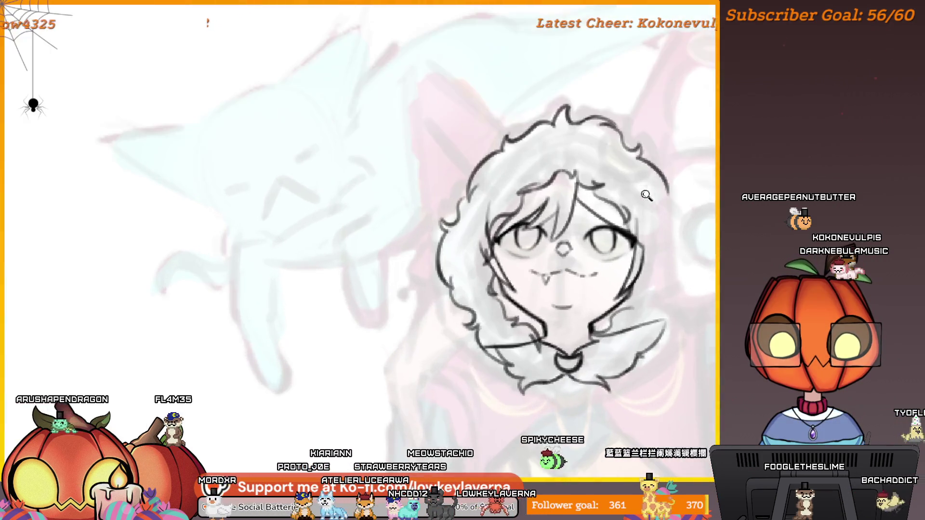
key(ctrl+z)
key(ctrl+y)
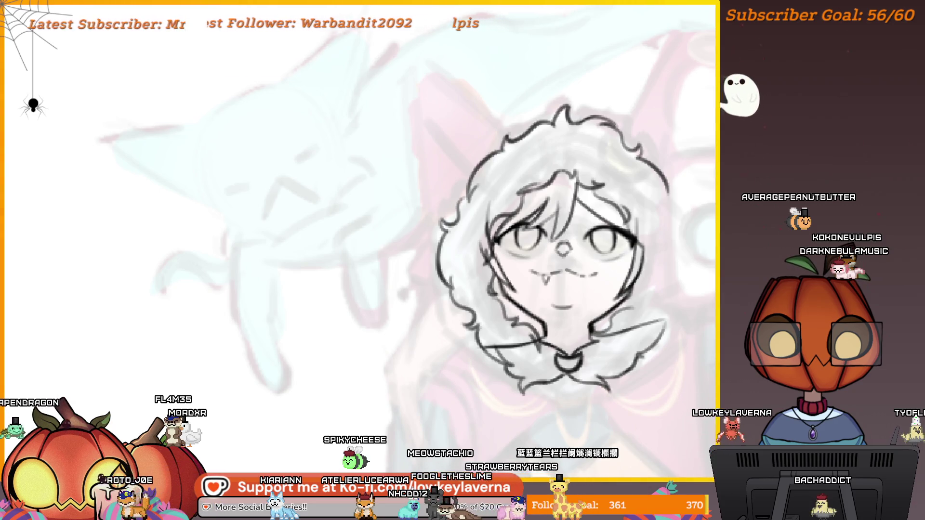
key(ctrl+z)
key(ctrl+y)
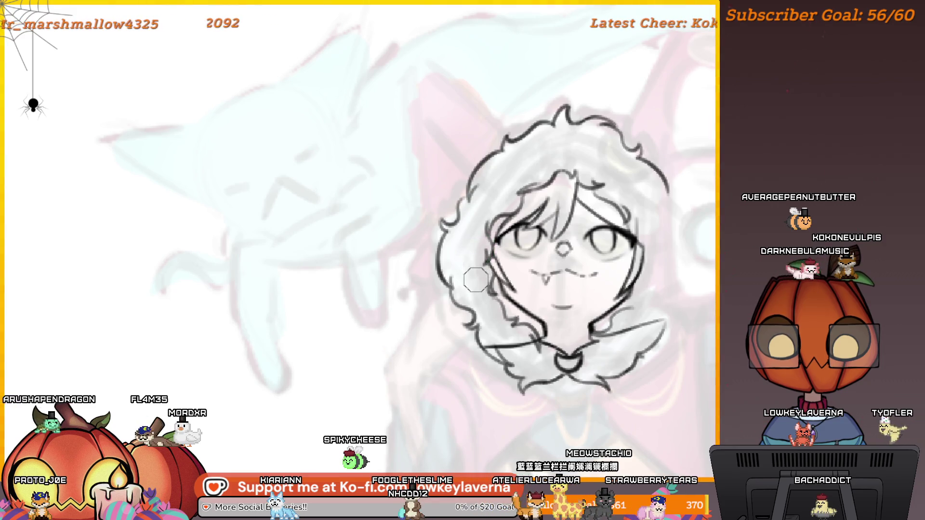
scroll(493, 314, down, 5)
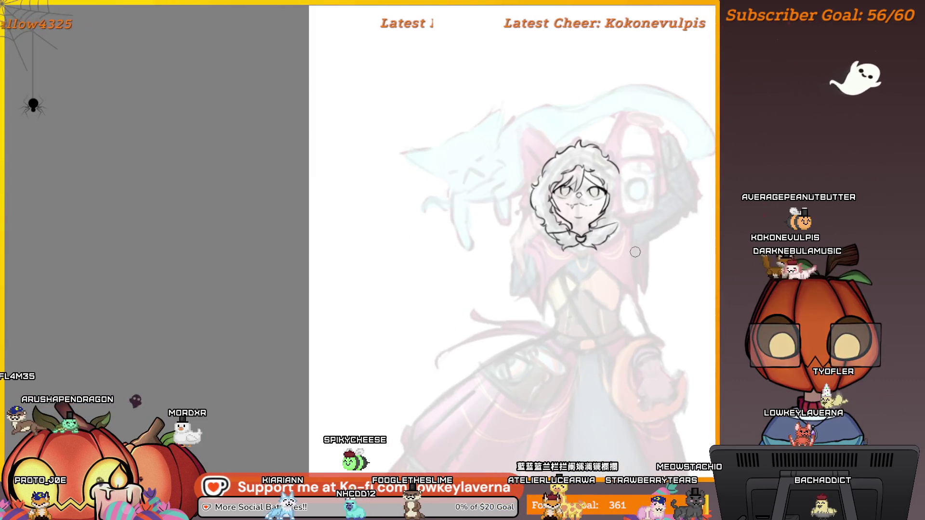
scroll(617, 322, down, 3)
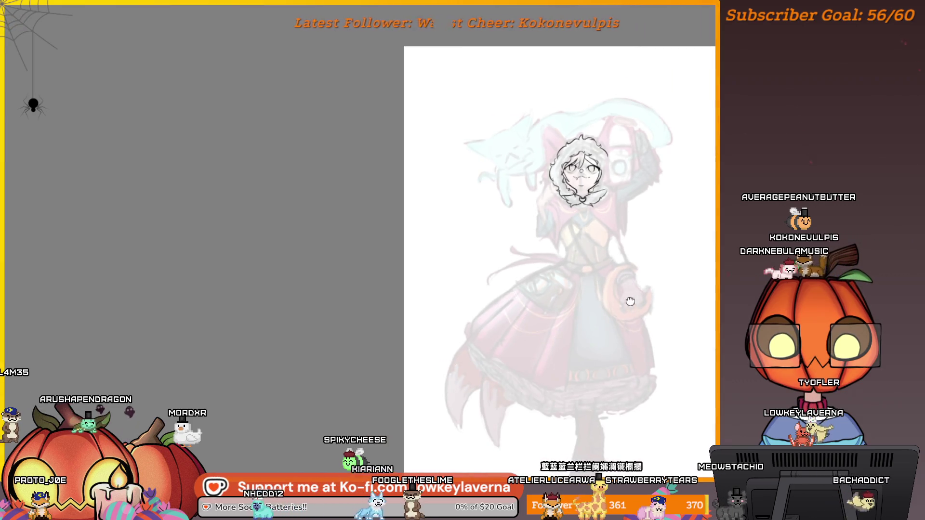
drag(630, 301, 625, 275)
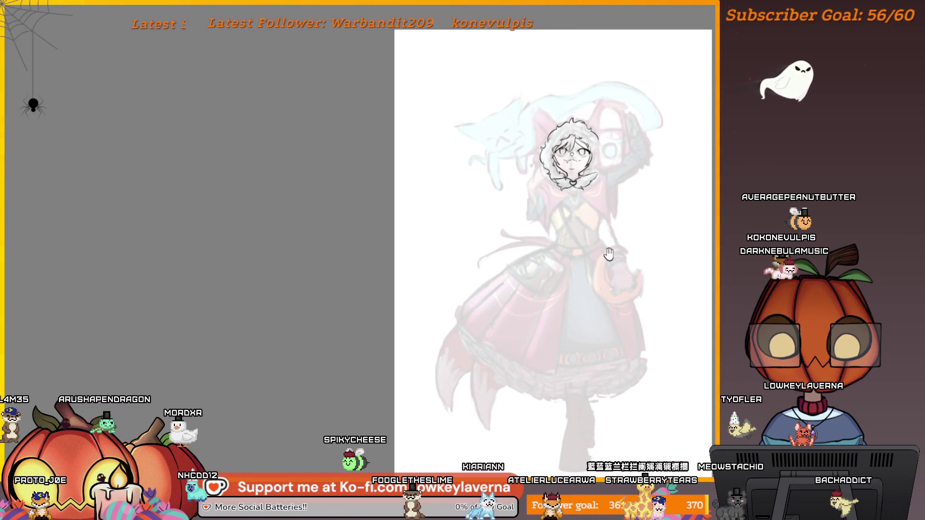
drag(687, 244, 690, 262)
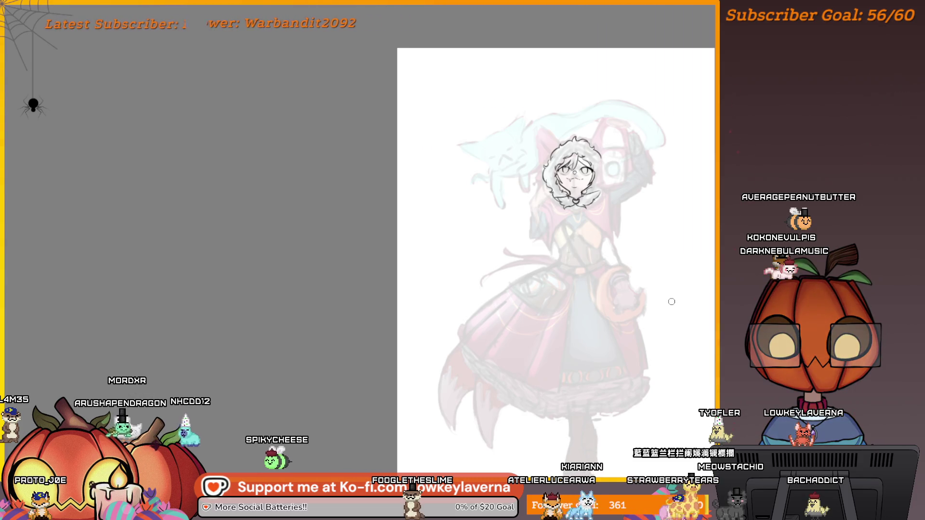
click(573, 174)
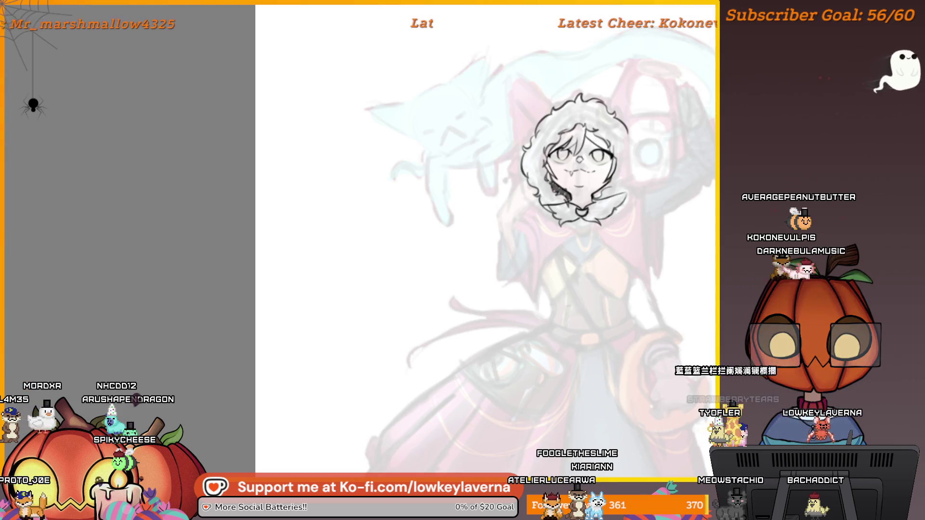
key(ctrl+0)
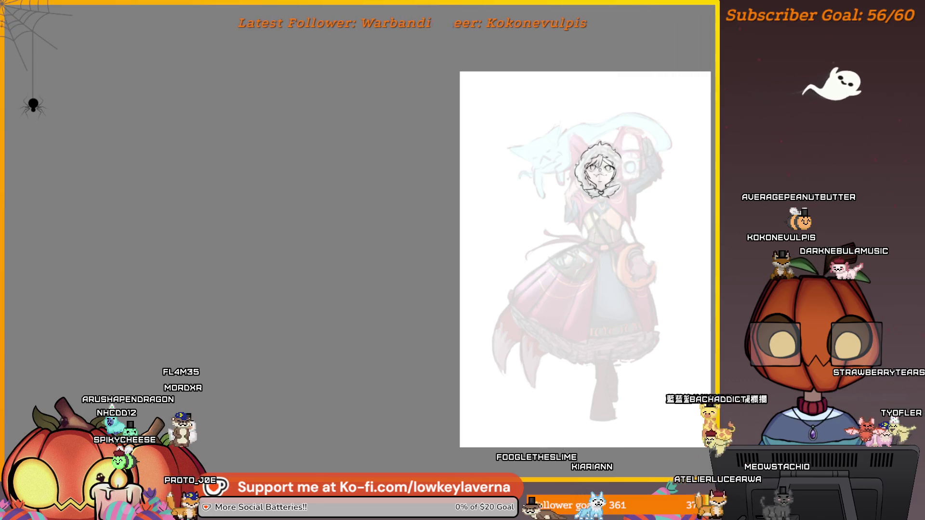
click(611, 182)
drag(631, 264, 626, 284)
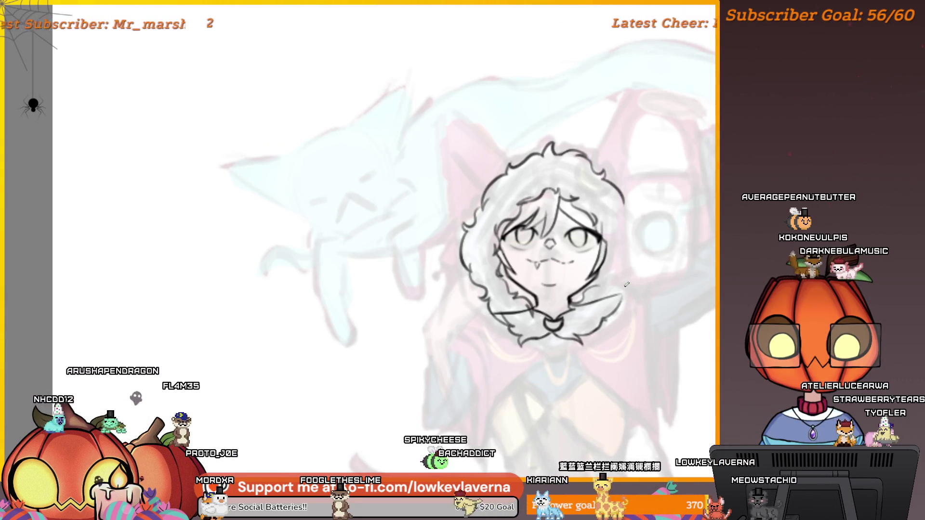
Toggle the face and head linework off and on to compare, then remove the grey shading over the head
key(ctrl+z)
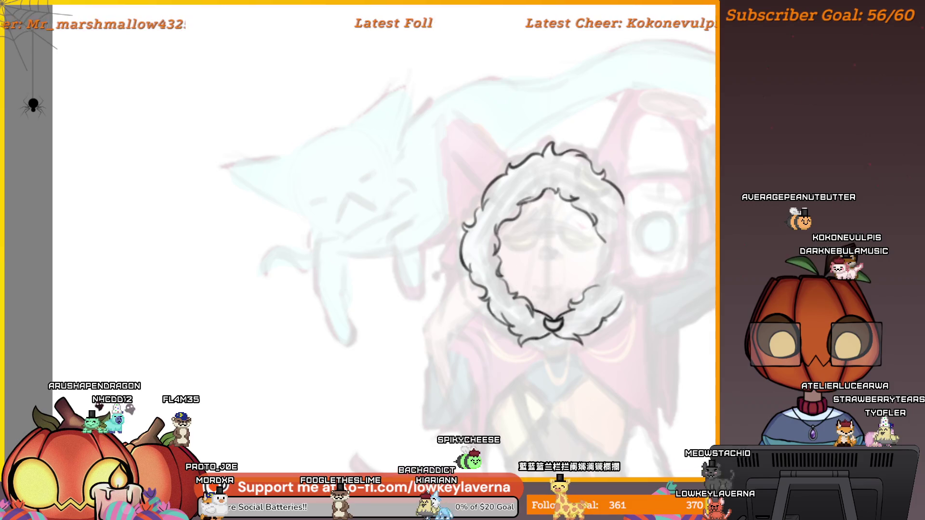
key(ctrl+shift+z)
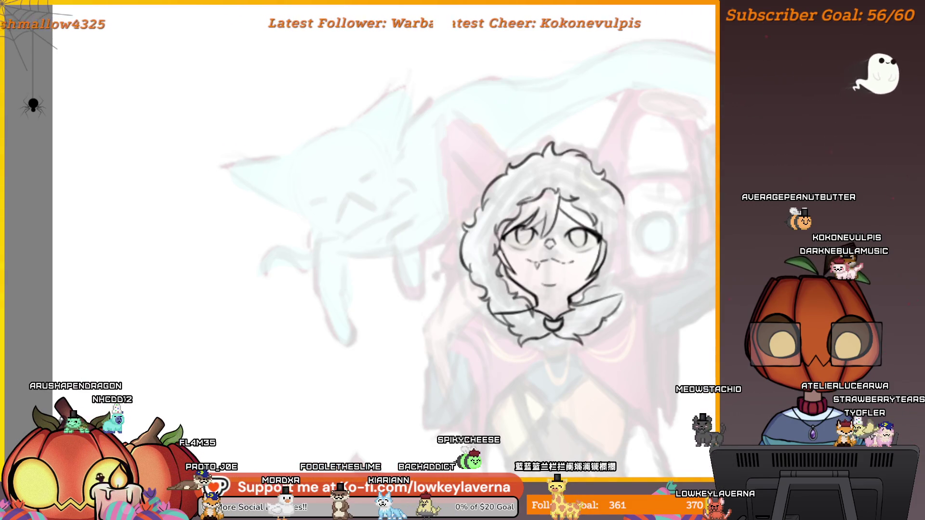
key(ctrl+z)
key(ctrl+shift+z)
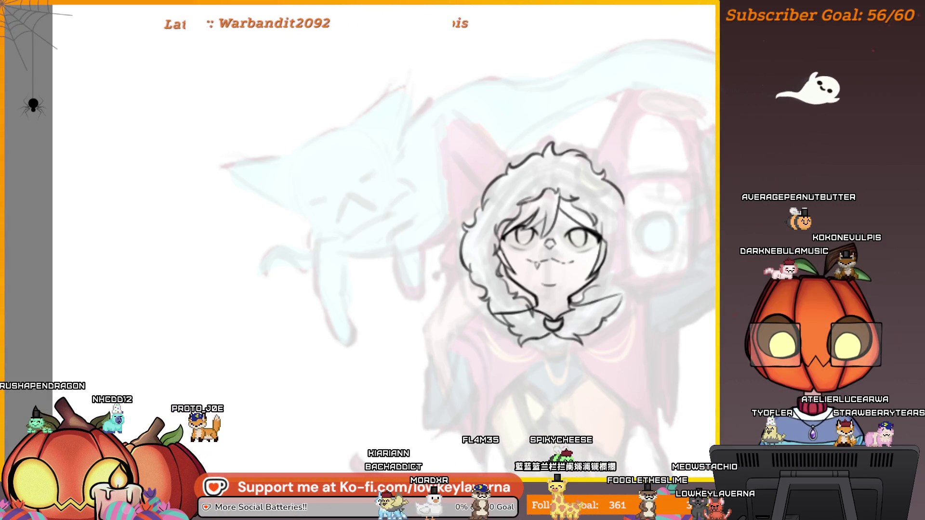
drag(686, 267, 679, 284)
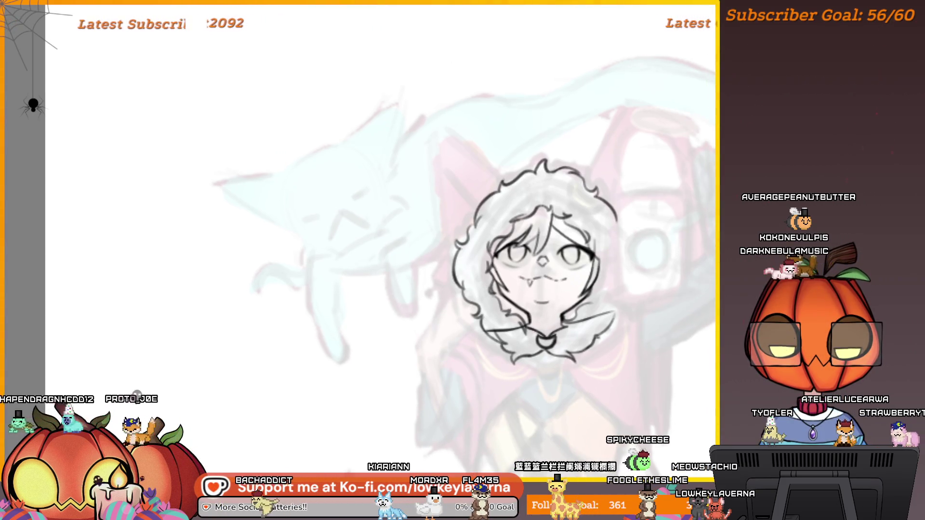
key(ctrl+z)
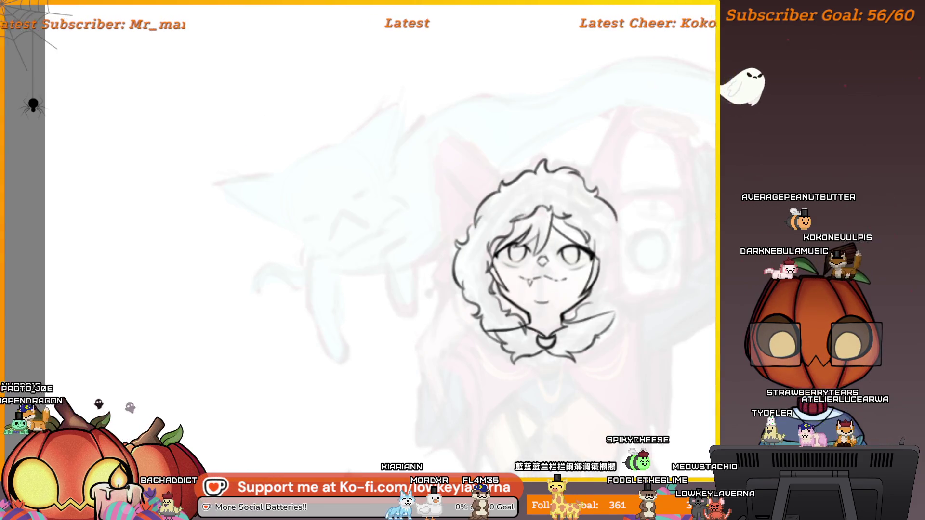
Extend the right hair outline and inner hair stroke downward, keeping the face lines
scroll(612, 175, down, 2)
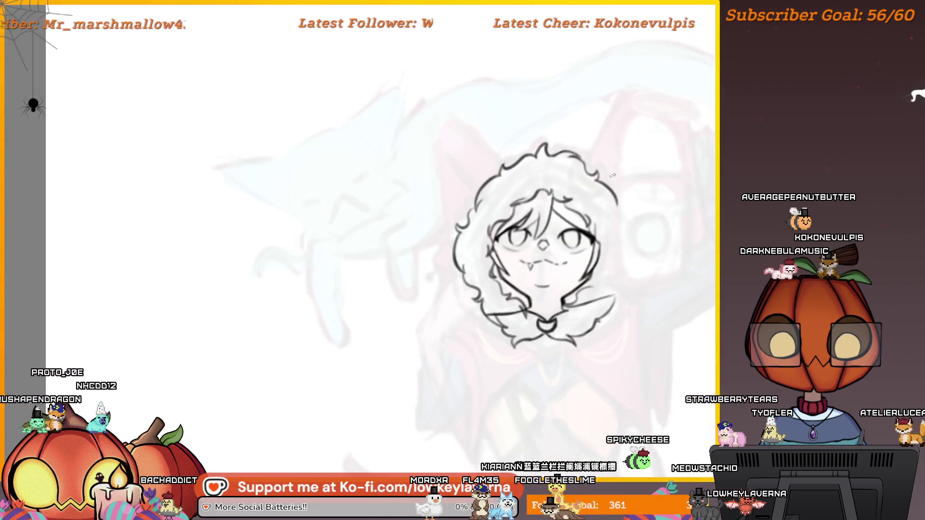
drag(617, 206, 625, 253)
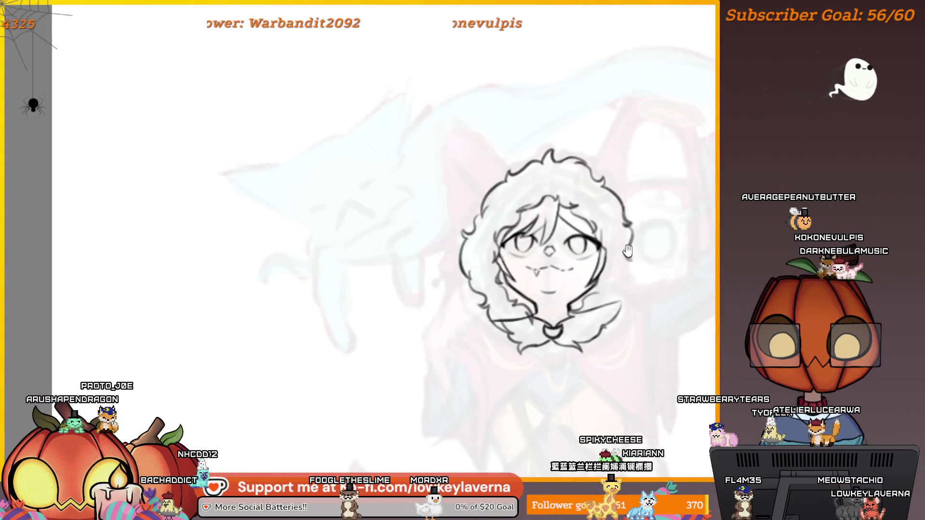
drag(668, 189, 681, 212)
key(Delete)
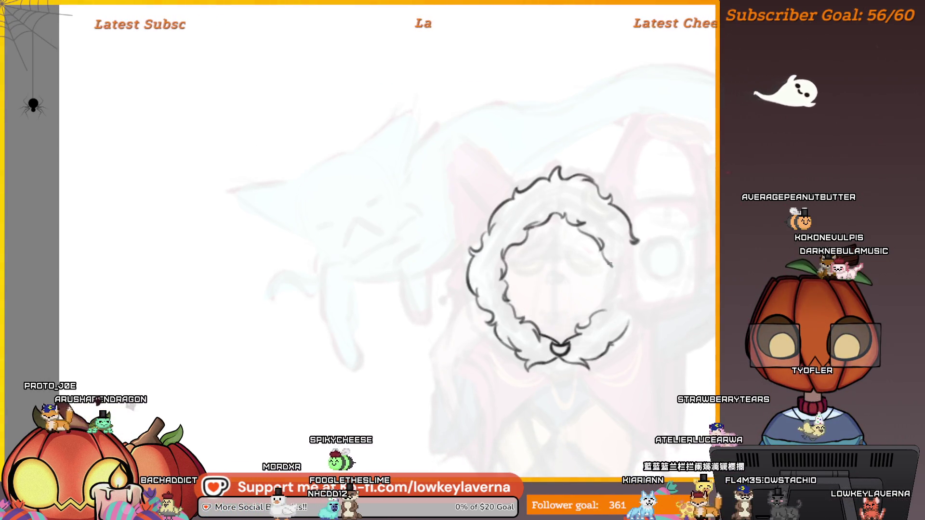
drag(611, 266, 606, 312)
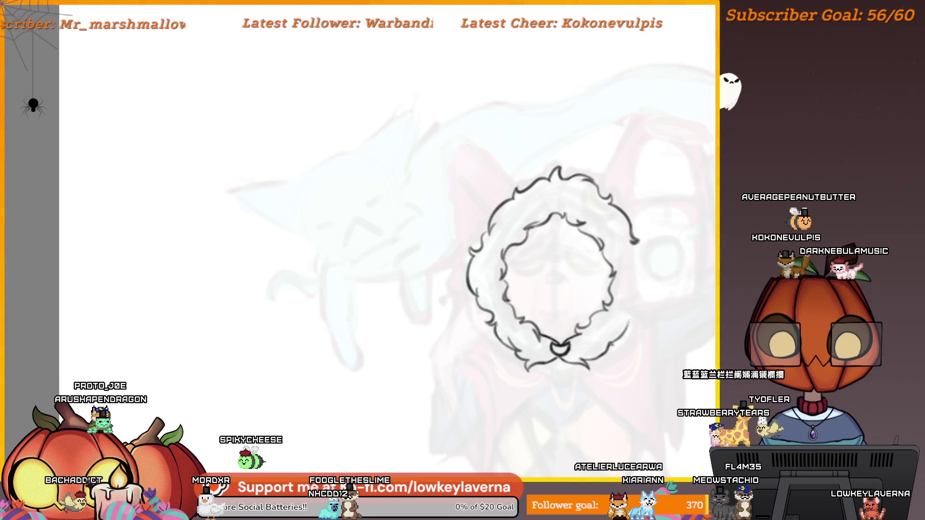
key(ctrl+z)
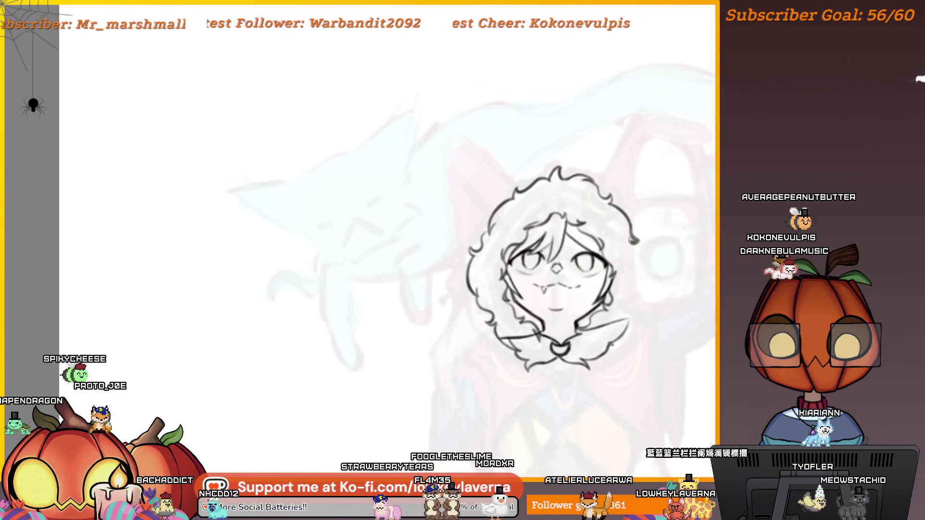
scroll(617, 272, down, 5)
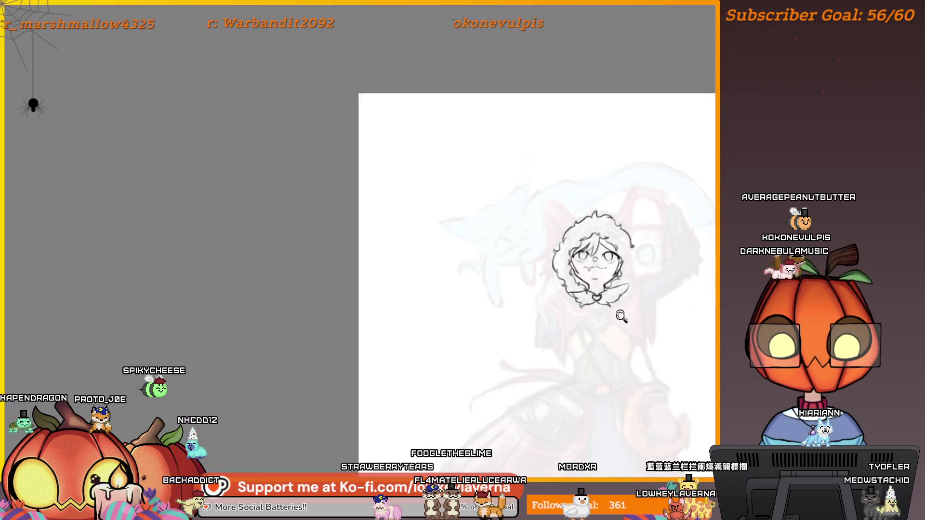
Reframe the view around the head and zoom out to see more of the figure
drag(655, 295, 660, 266)
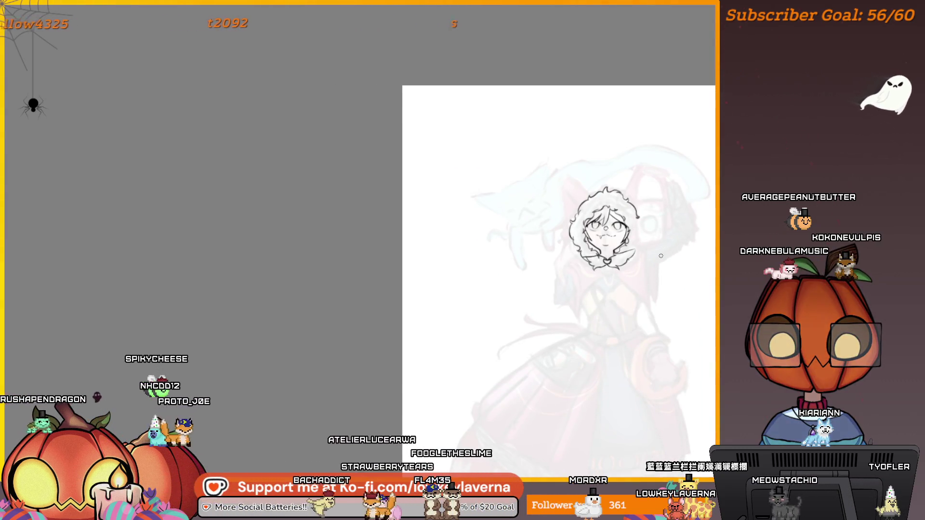
drag(659, 302, 651, 270)
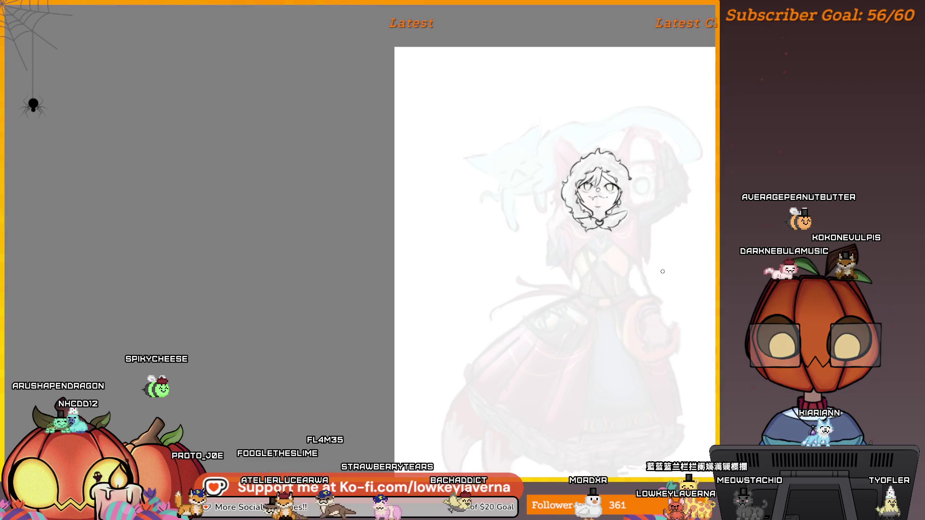
scroll(619, 182, up, 5)
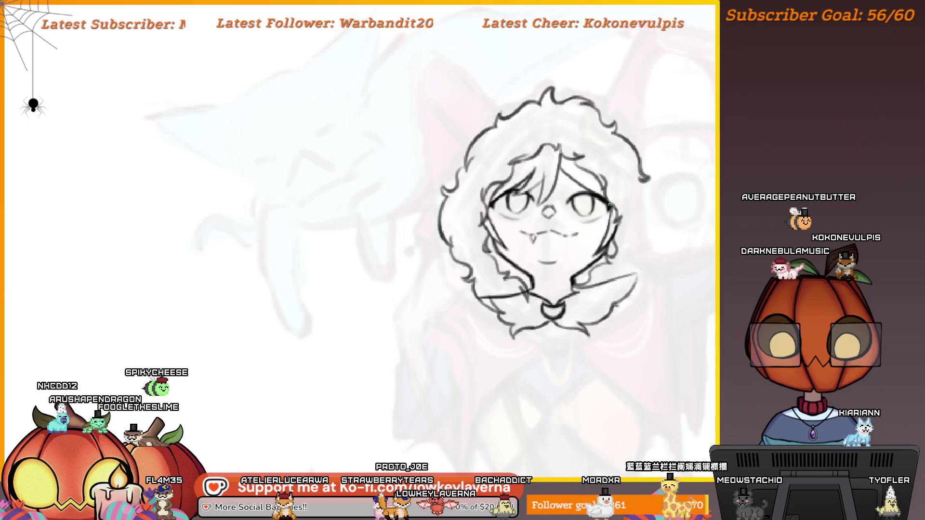
scroll(623, 159, down, 2)
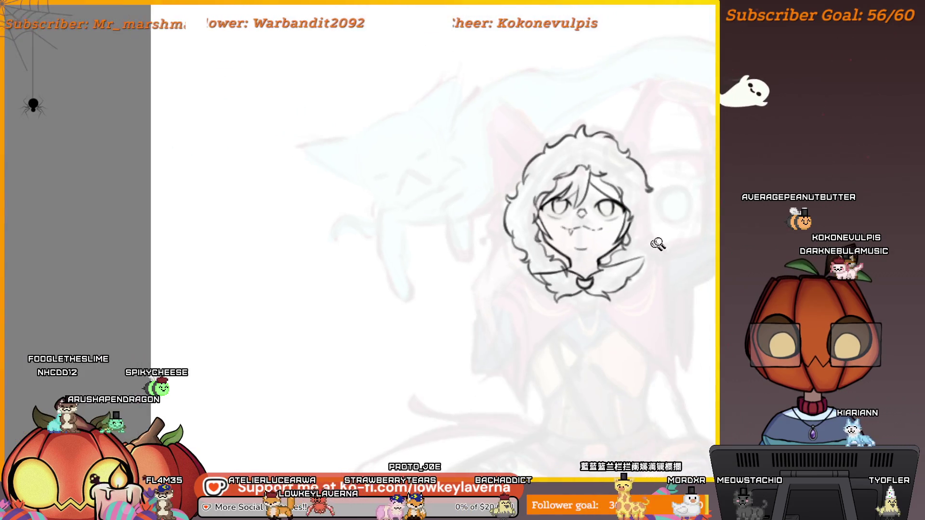
drag(657, 244, 663, 287)
scroll(689, 277, down, 2)
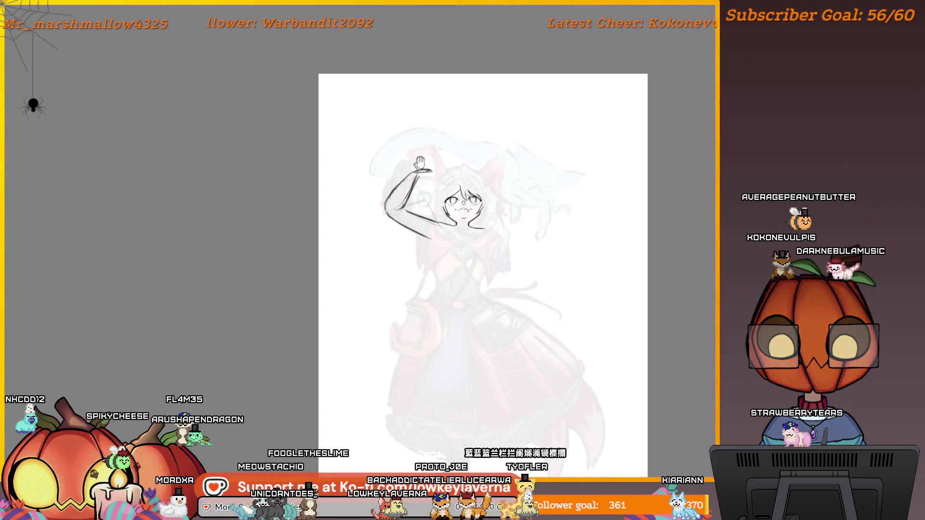
Extend the raised hand into a curved fist and mirror the canvas to check proportions
drag(421, 163, 419, 198)
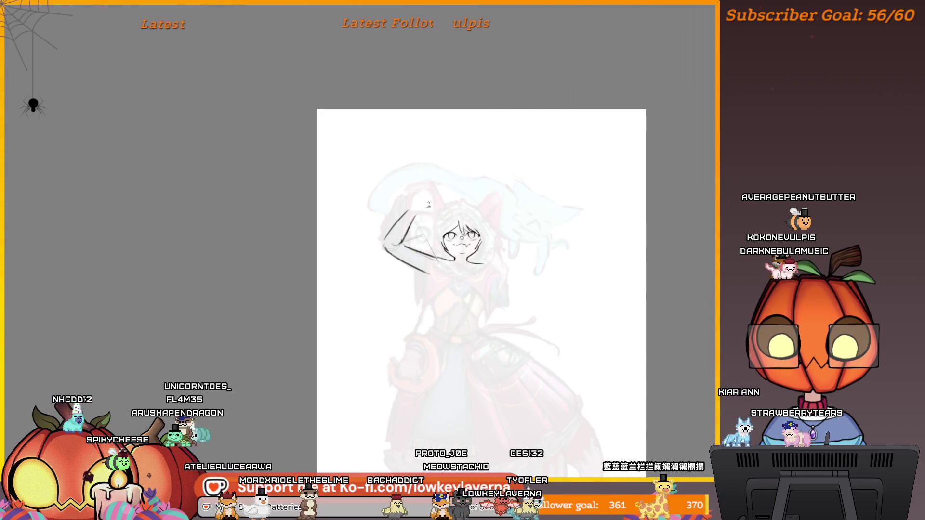
mouse_move(416, 207)
mouse_down()
mouse_move(440, 213)
mouse_move(439, 224)
mouse_up()
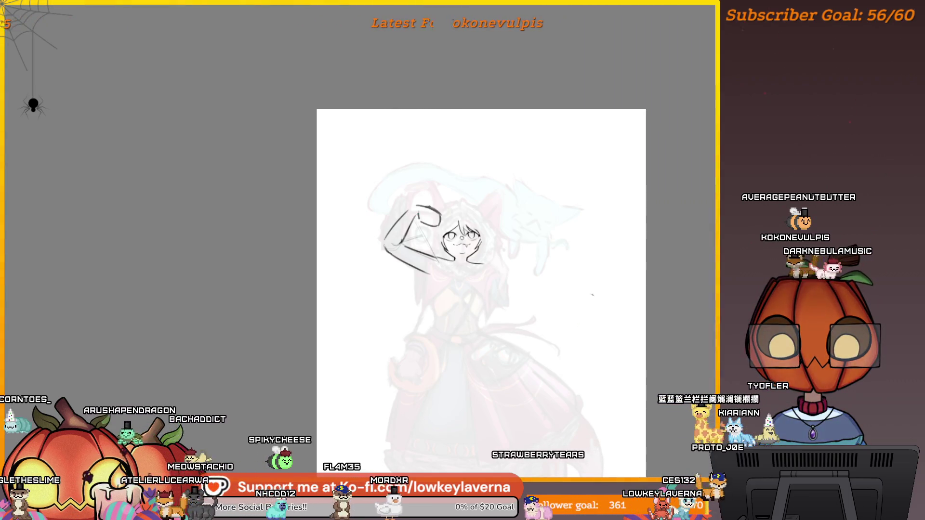
key(m)
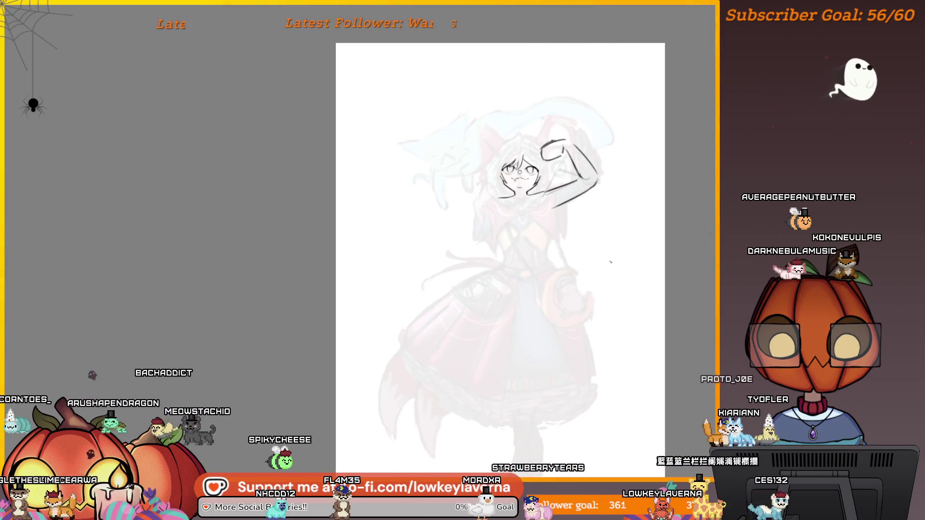
drag(611, 262, 634, 275)
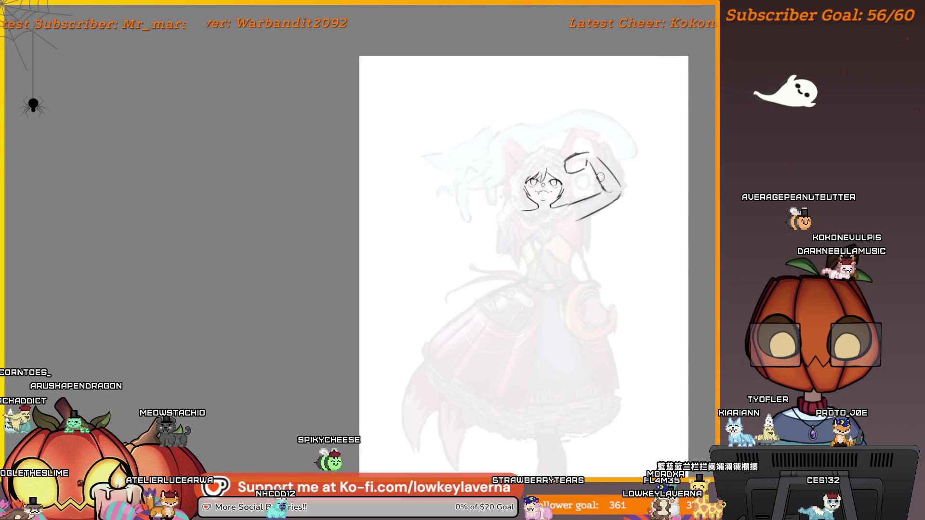
Draw the shoulder lines below the hair and the second arm down the figure's left side
drag(634, 198, 664, 199)
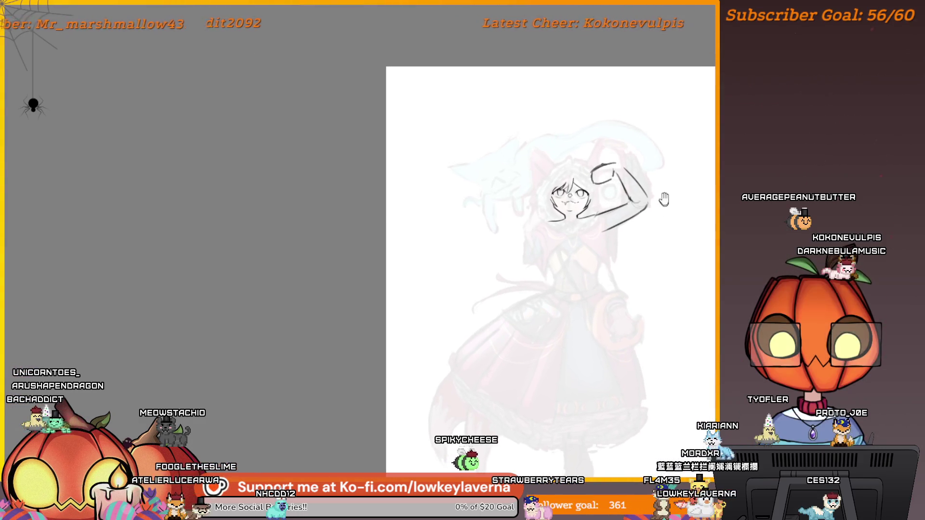
drag(580, 207, 550, 232)
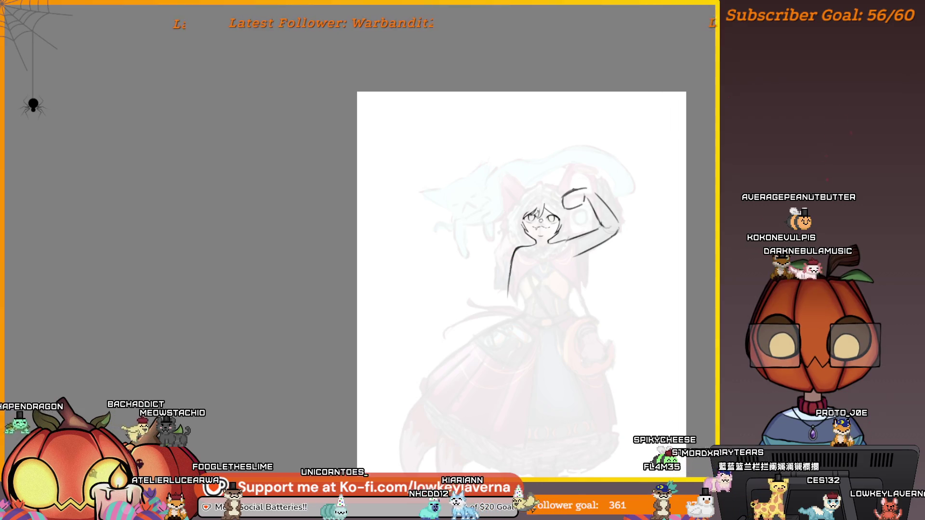
drag(511, 289, 501, 296)
drag(504, 258, 499, 303)
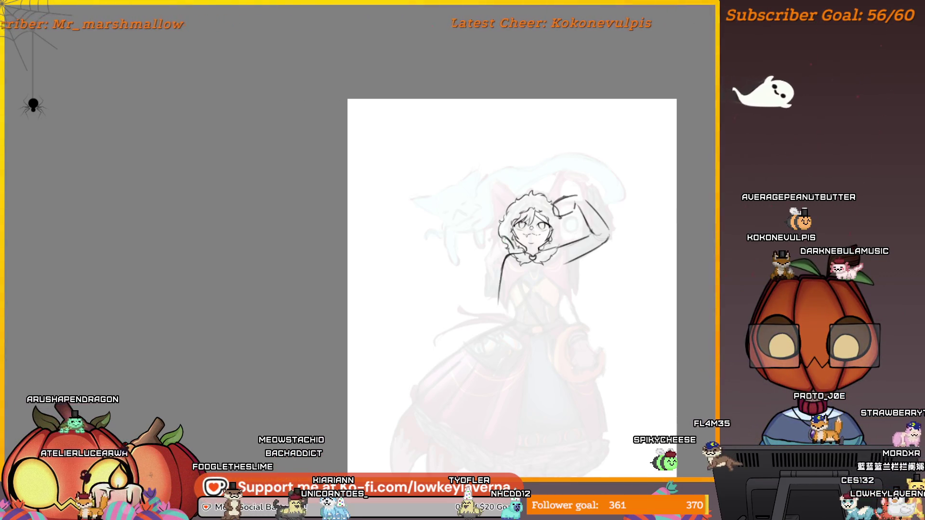
drag(507, 244, 489, 251)
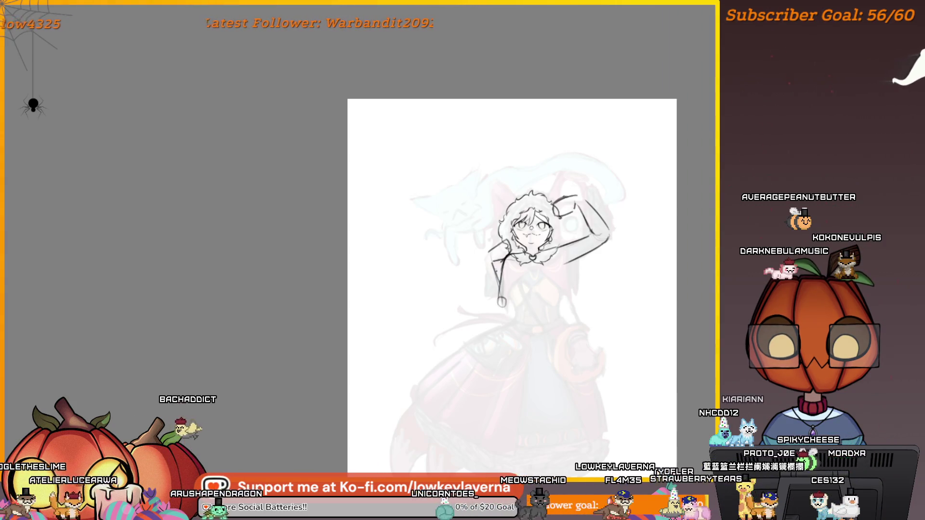
drag(485, 268, 496, 303)
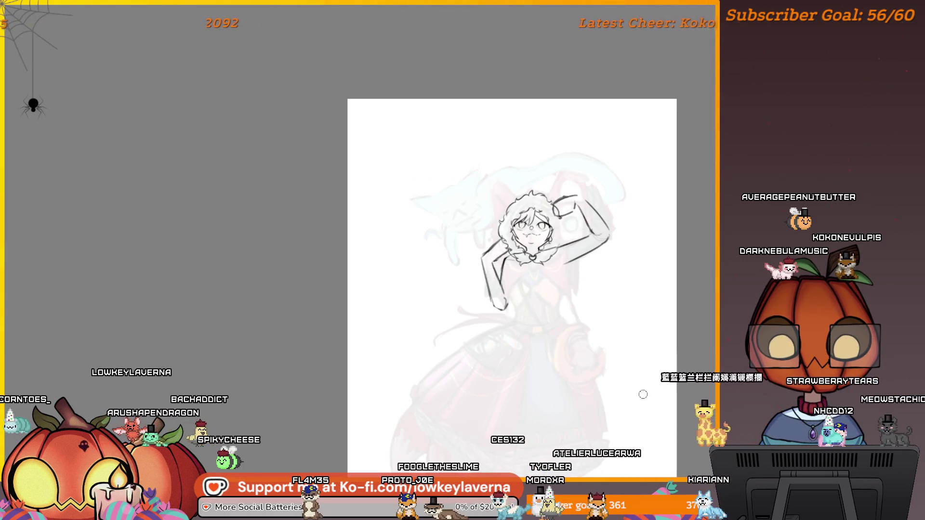
scroll(643, 395, down, 2)
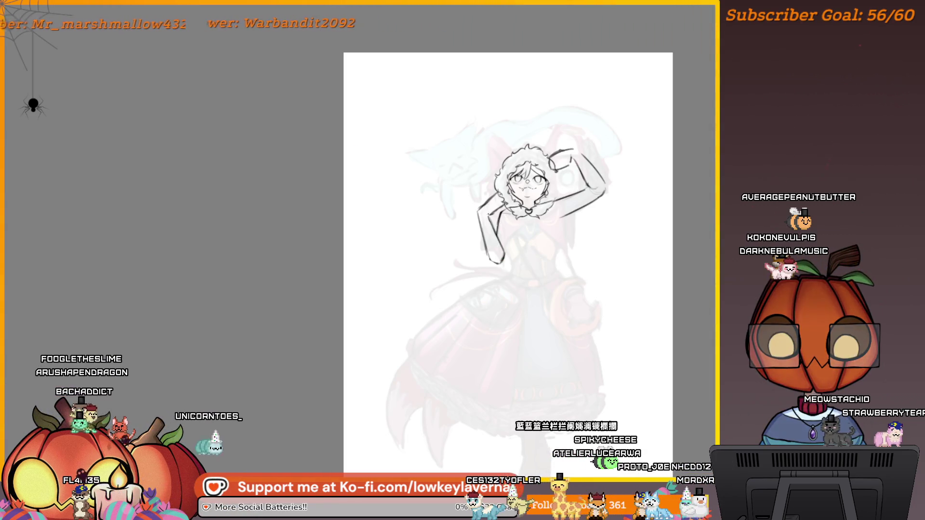
scroll(595, 261, down, 1)
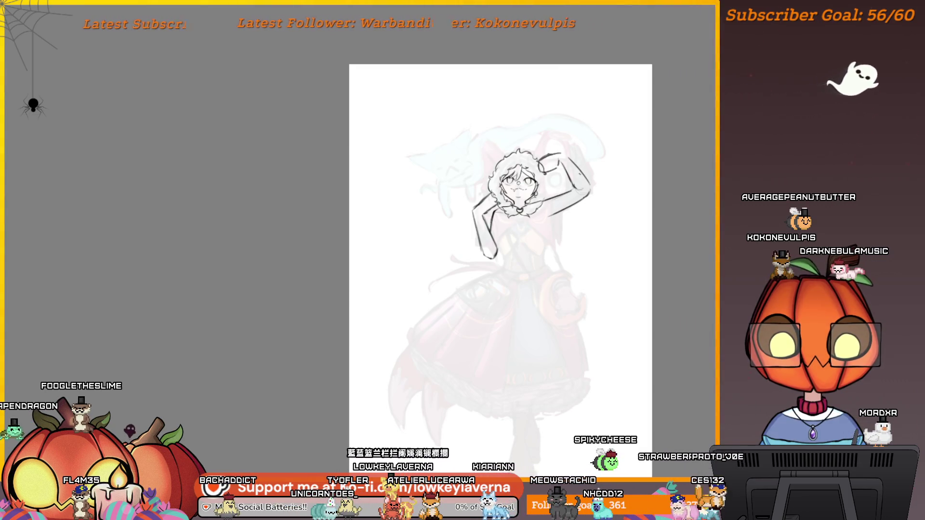
drag(524, 211, 524, 224)
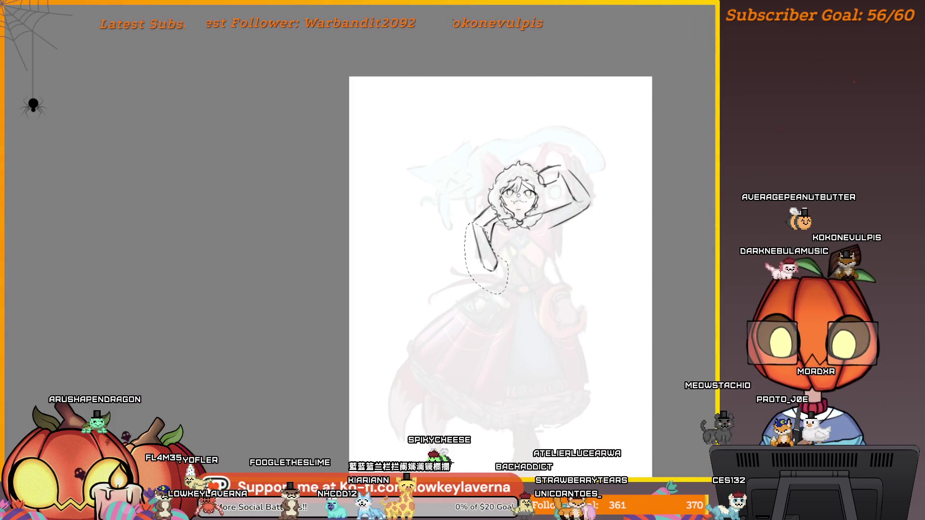
Rotate the lassoed lower left arm to a new angle against the body
key(ctrl+t)
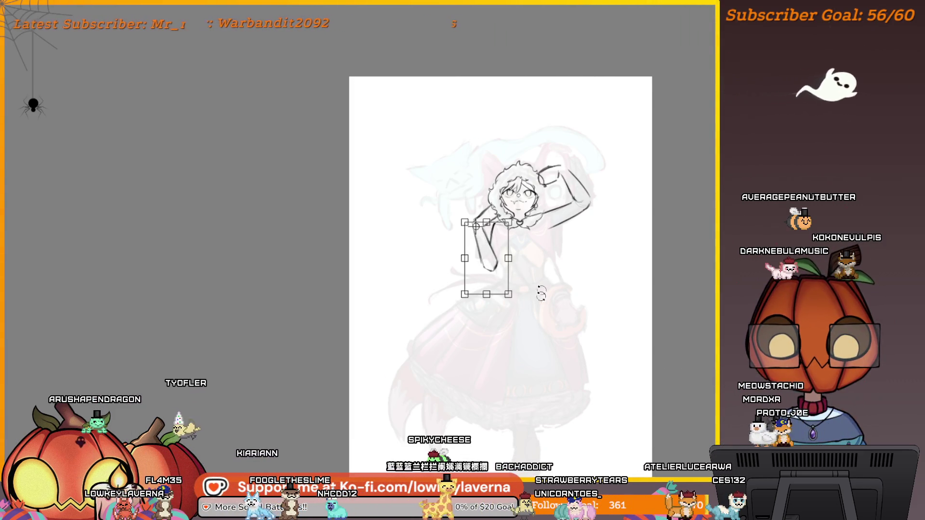
drag(519, 351, 506, 362)
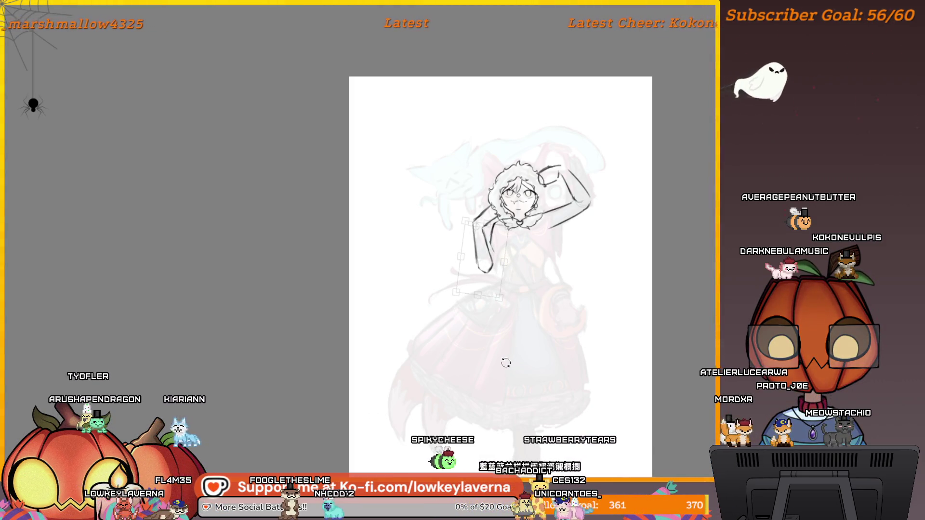
drag(568, 325, 523, 347)
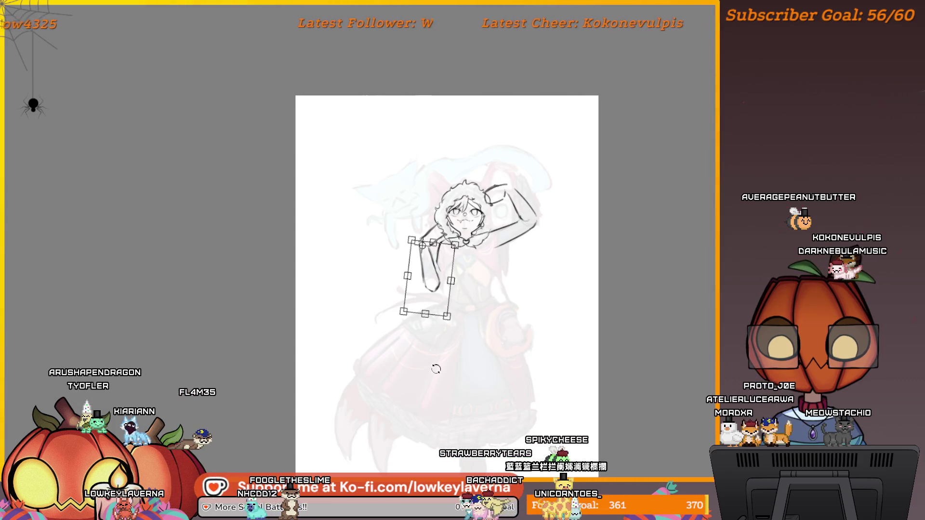
key(Return)
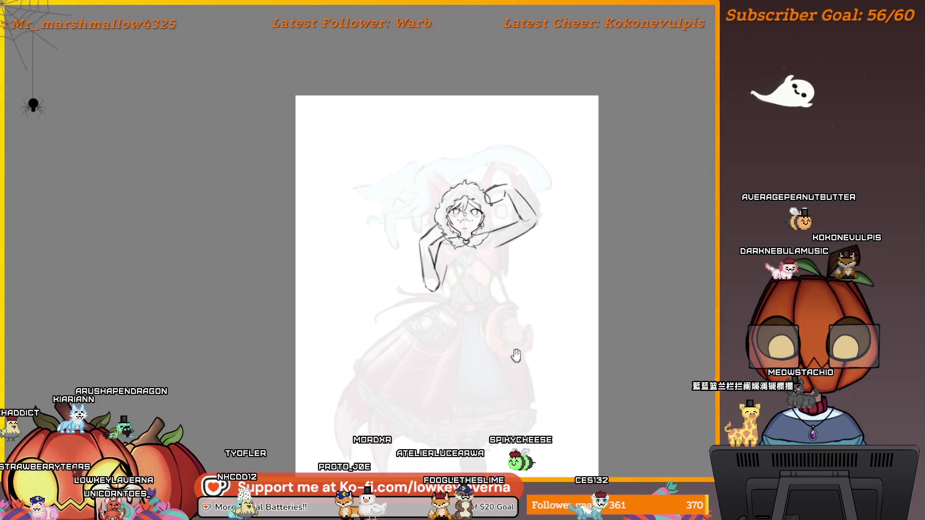
Reframe the view on the whole figure, adding a quick test scribble near the skirt
drag(516, 355, 527, 296)
scroll(541, 308, up, 1)
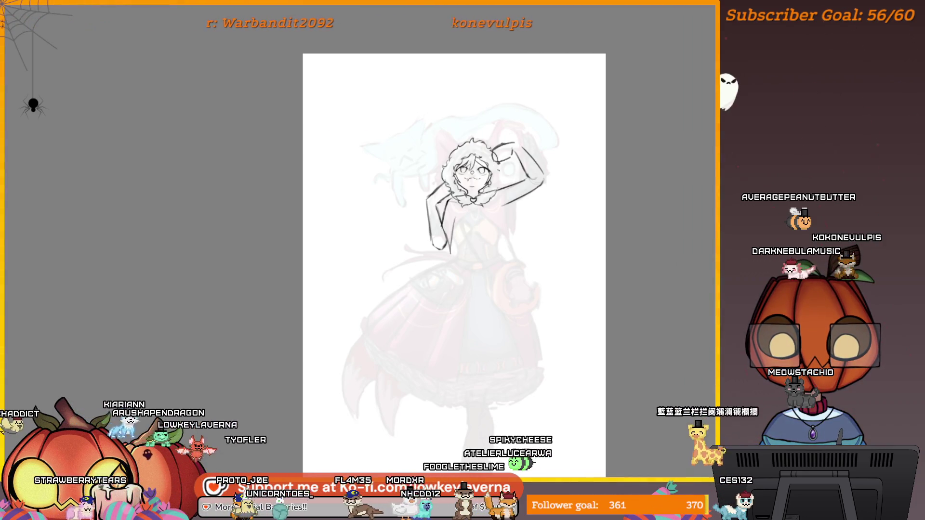
scroll(479, 207, down, 2)
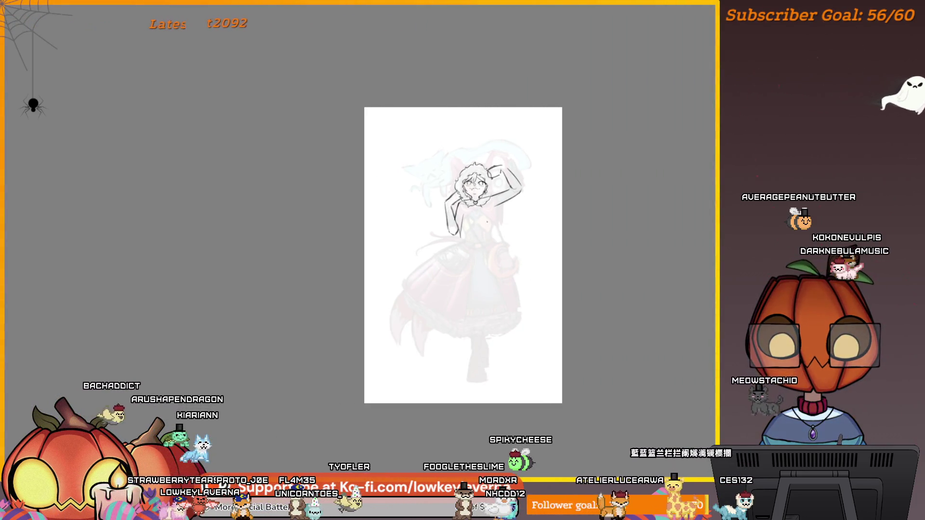
scroll(465, 224, up, 2)
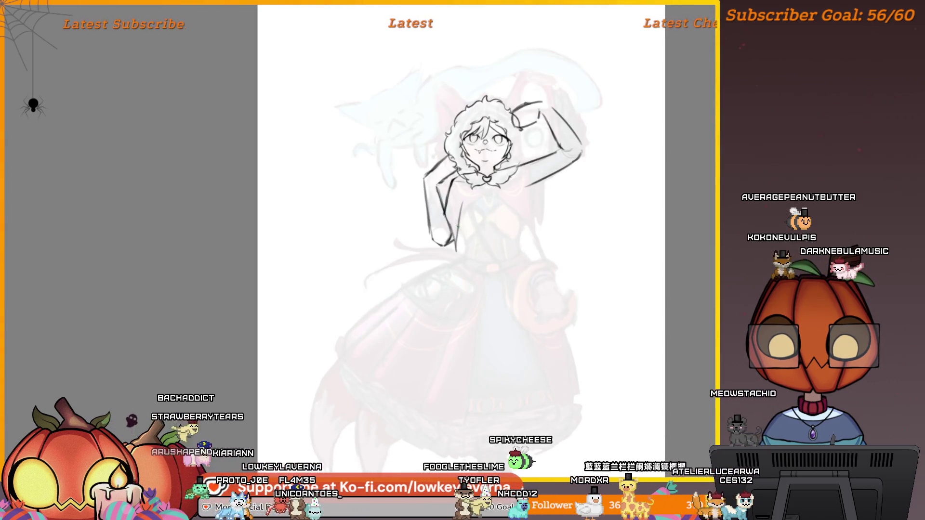
scroll(444, 243, up, 1)
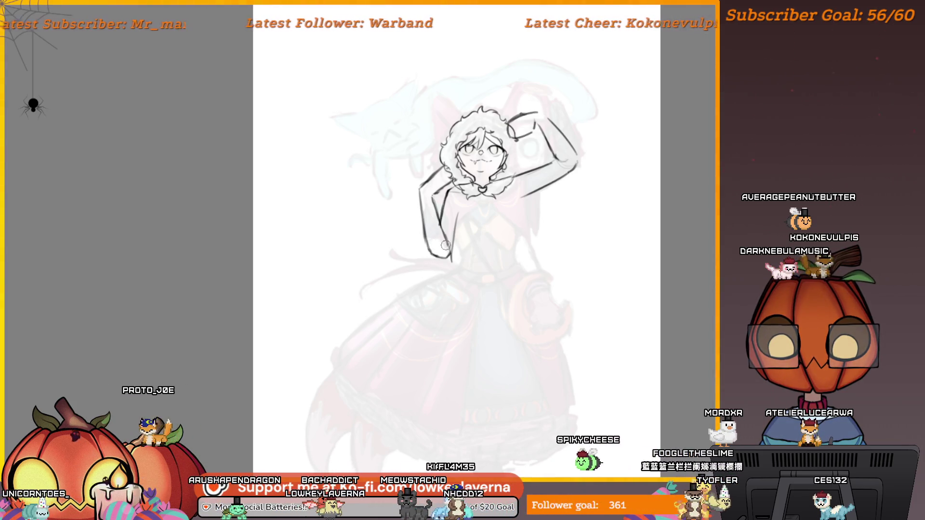
scroll(434, 276, up, 2)
scroll(540, 212, down, 3)
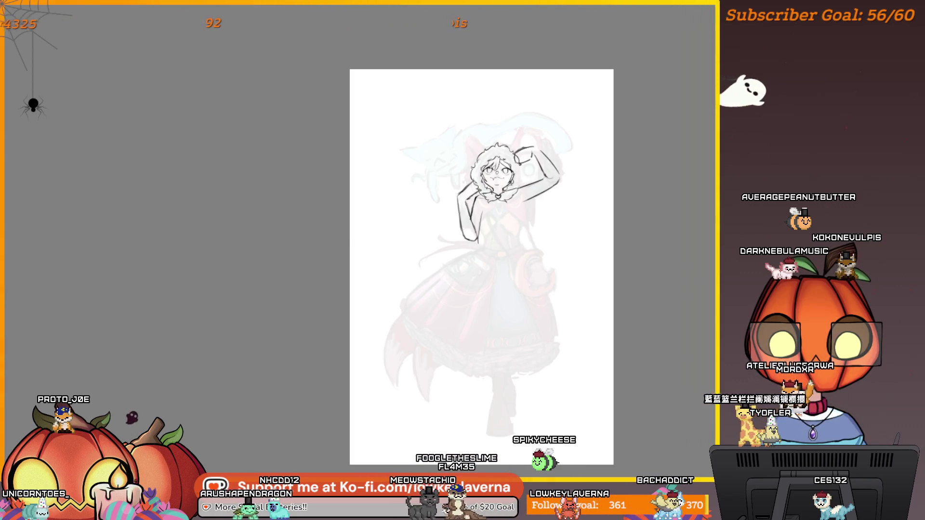
drag(547, 319, 550, 346)
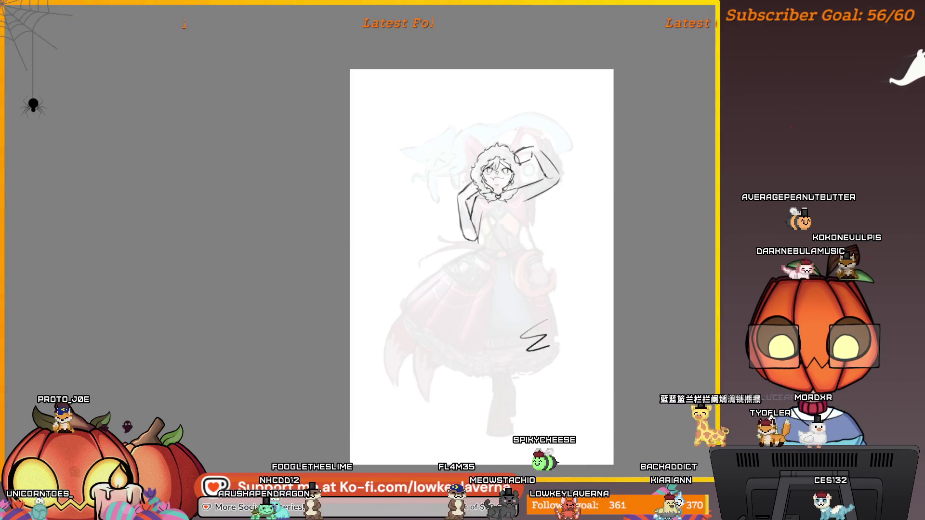
scroll(565, 374, up, 3)
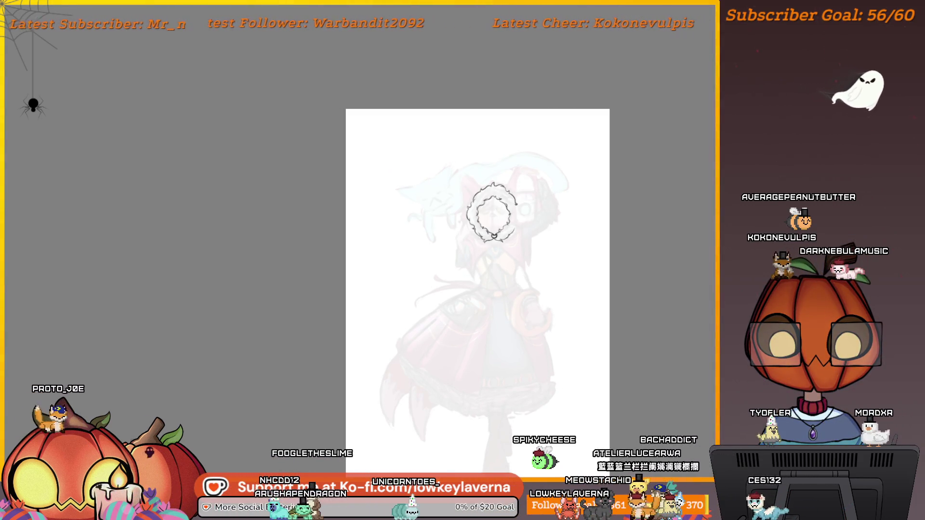
drag(538, 282, 571, 256)
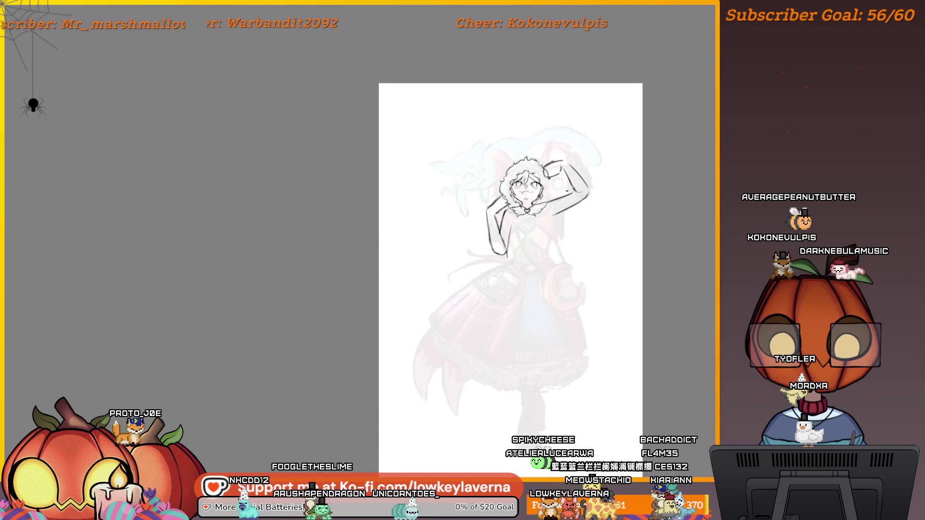
Replace the misplaced right torso stroke with one long clean vertical line
scroll(555, 185, up, 5)
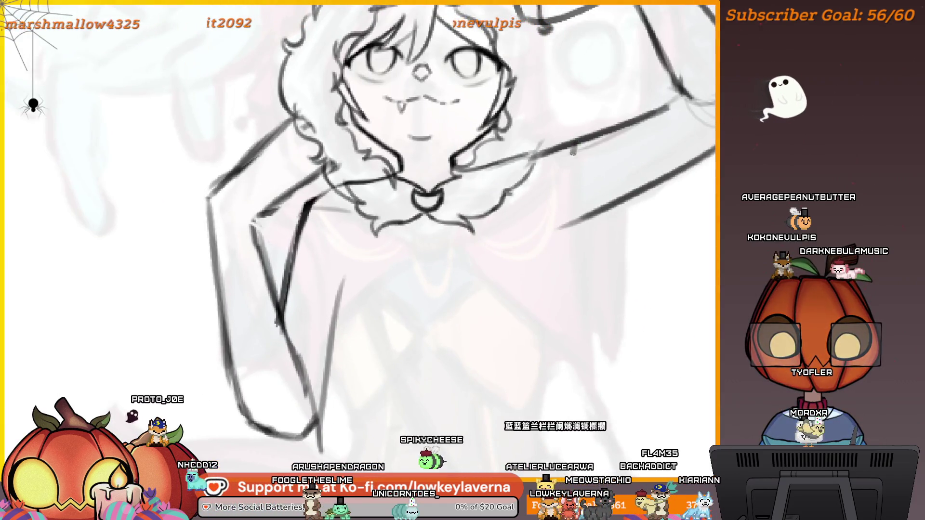
key(ctrl+z)
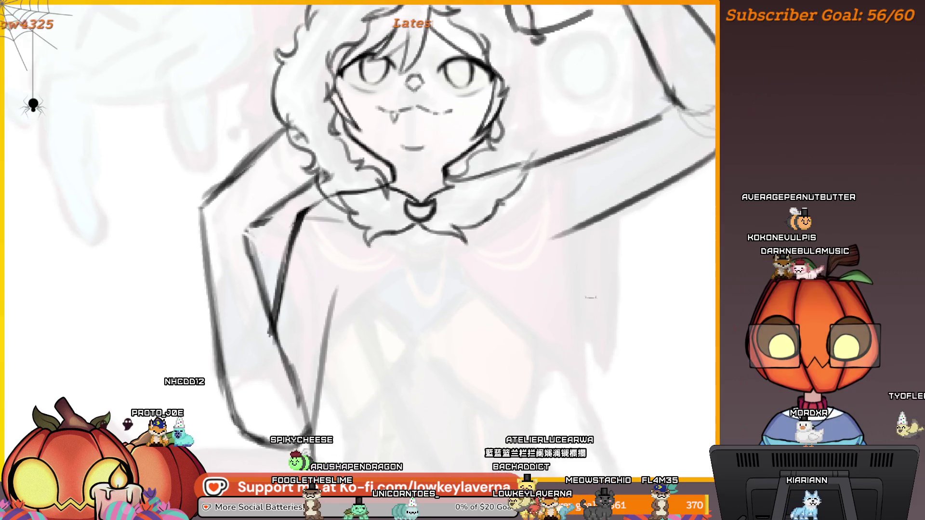
drag(573, 149, 571, 415)
key(ctrl+z)
drag(586, 151, 584, 413)
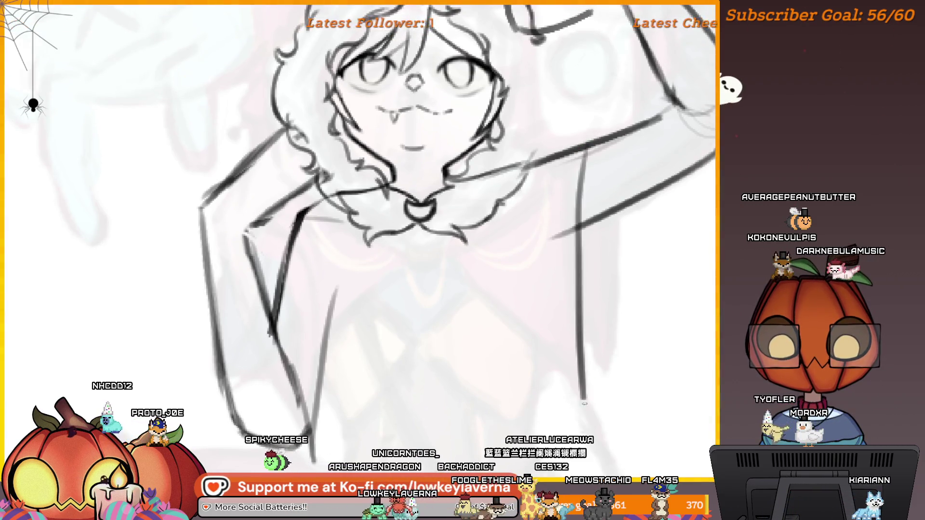
scroll(589, 262, down, 2)
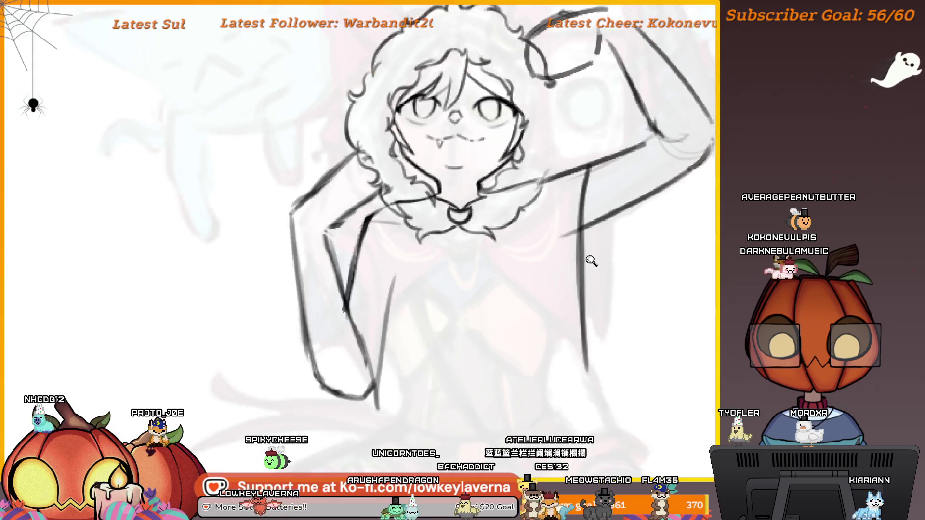
scroll(617, 268, down, 5)
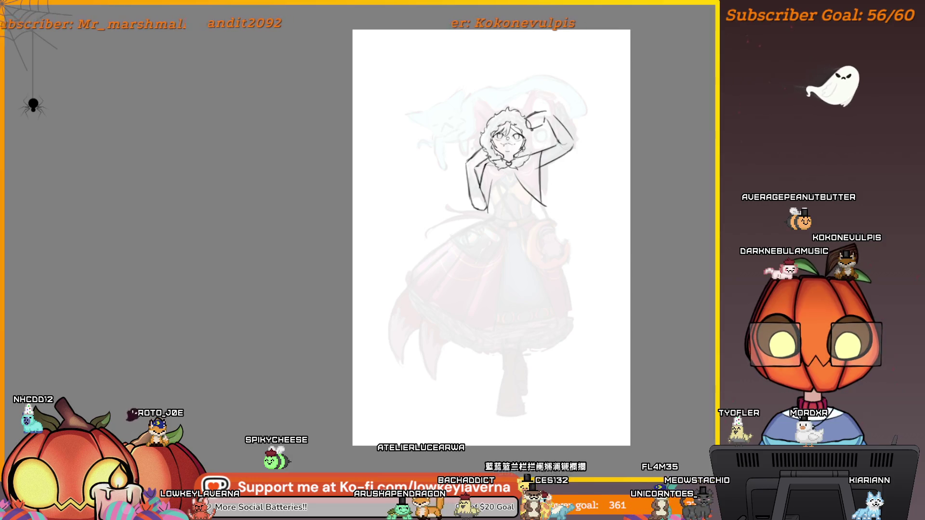
Temporarily hide and restore the hair, face, arm and body lines to compare them
key(ctrl+z)
scroll(620, 189, up, 5)
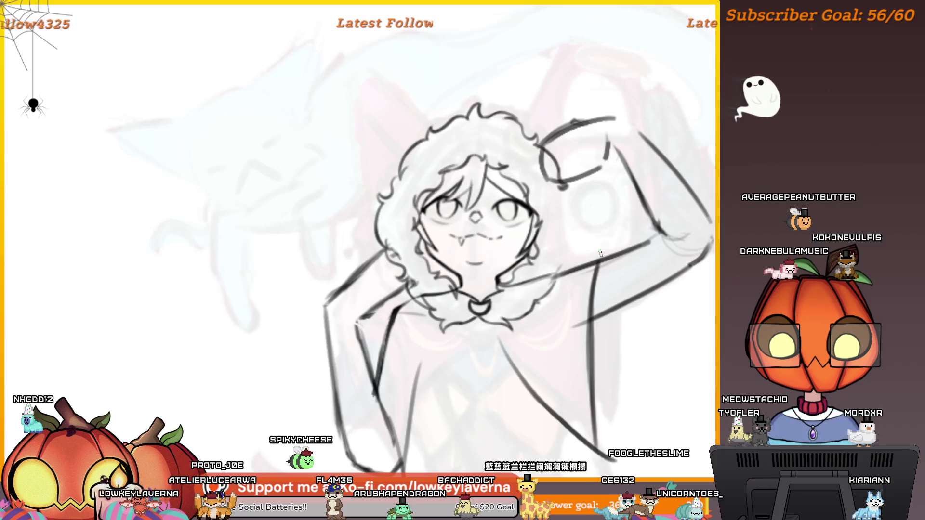
key(ctrl+z)
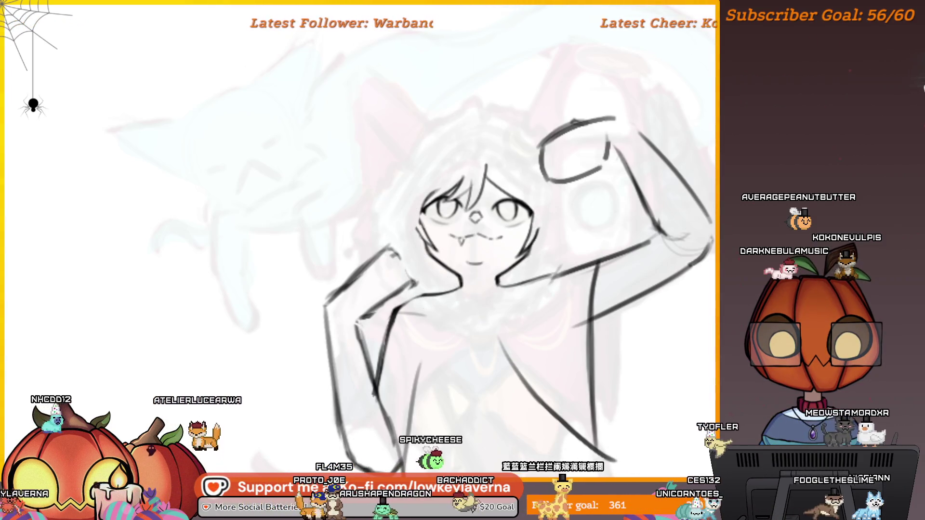
key(ctrl+y)
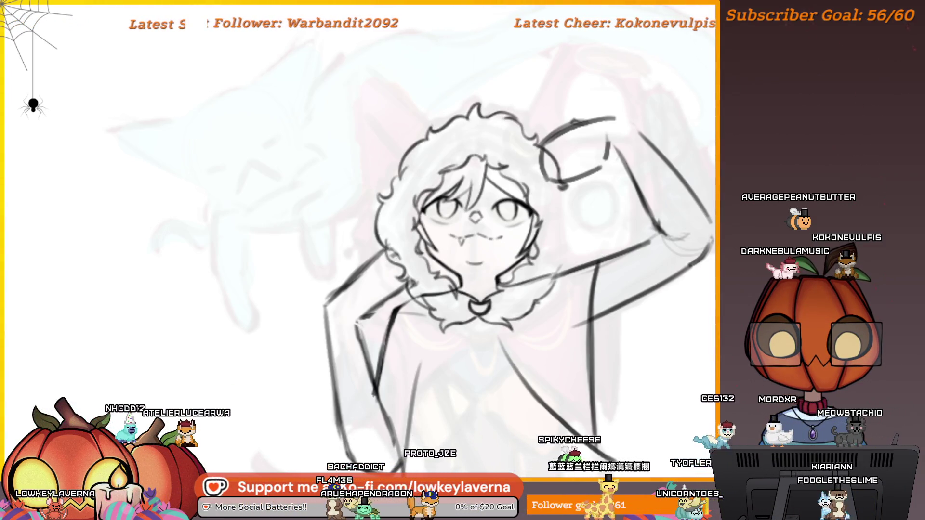
key(Delete)
key(ctrl+z)
scroll(619, 367, down, 3)
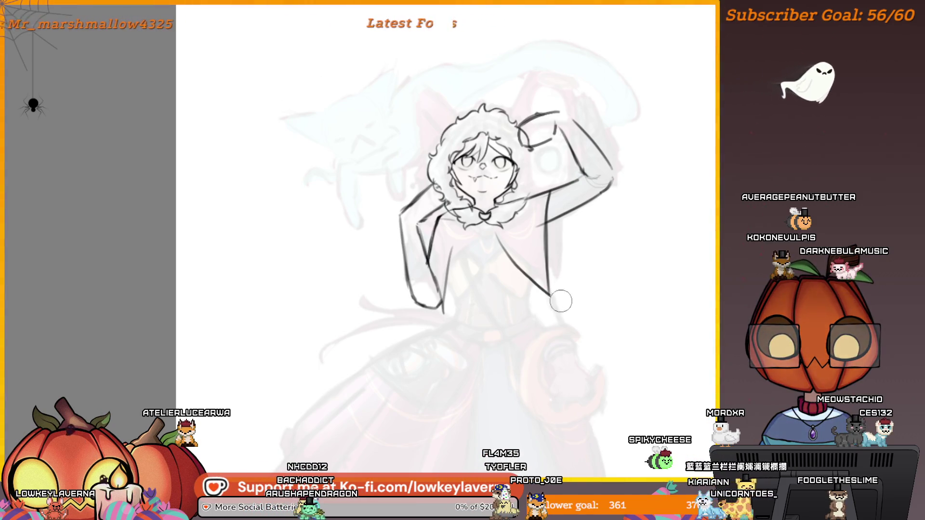
scroll(457, 304, up, 2)
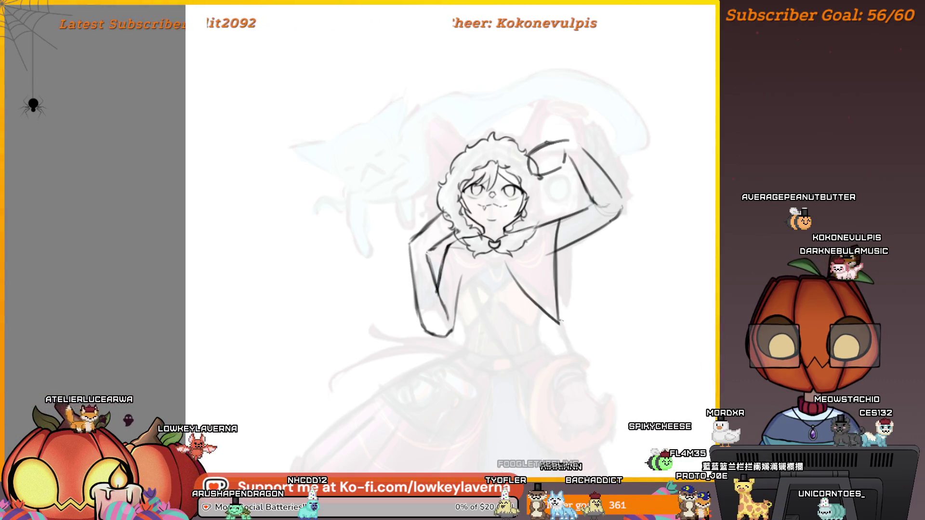
scroll(562, 321, down, 2)
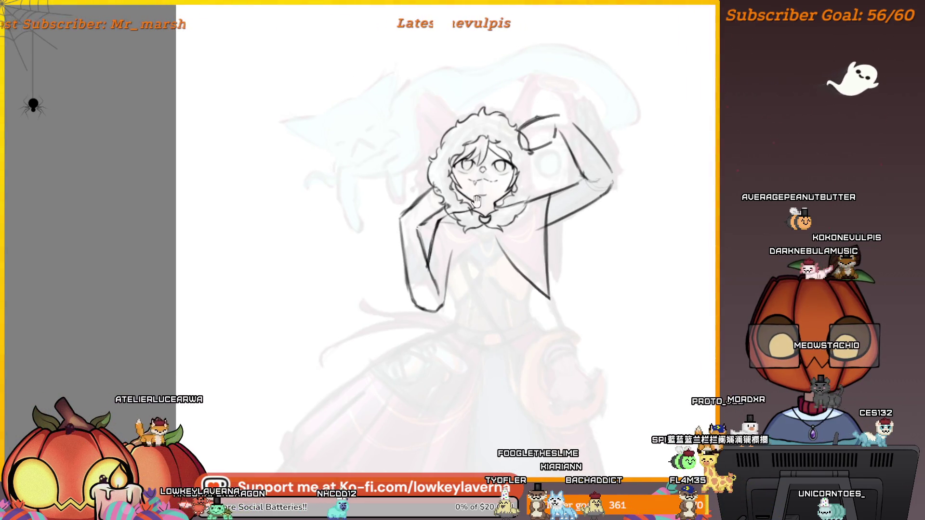
Pick black as the drawing colour and lasso the left arm
drag(476, 200, 460, 211)
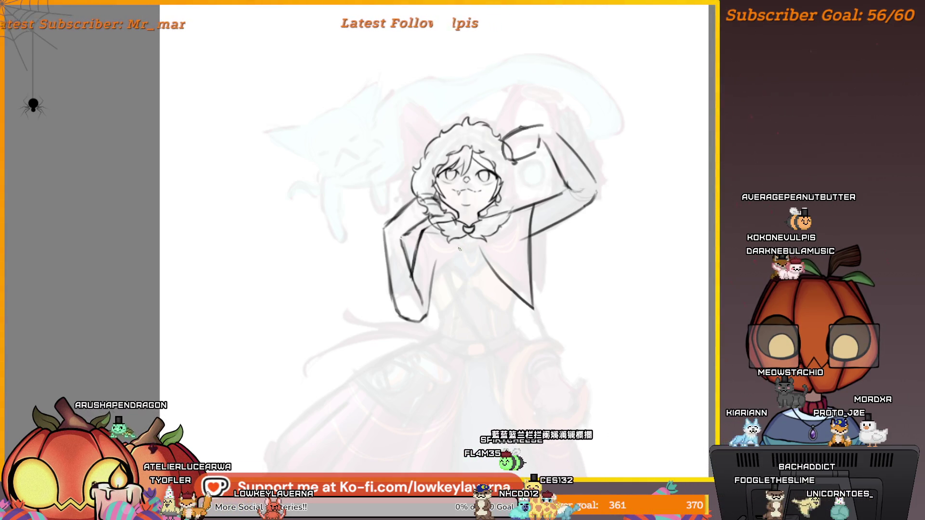
alt+click(460, 249)
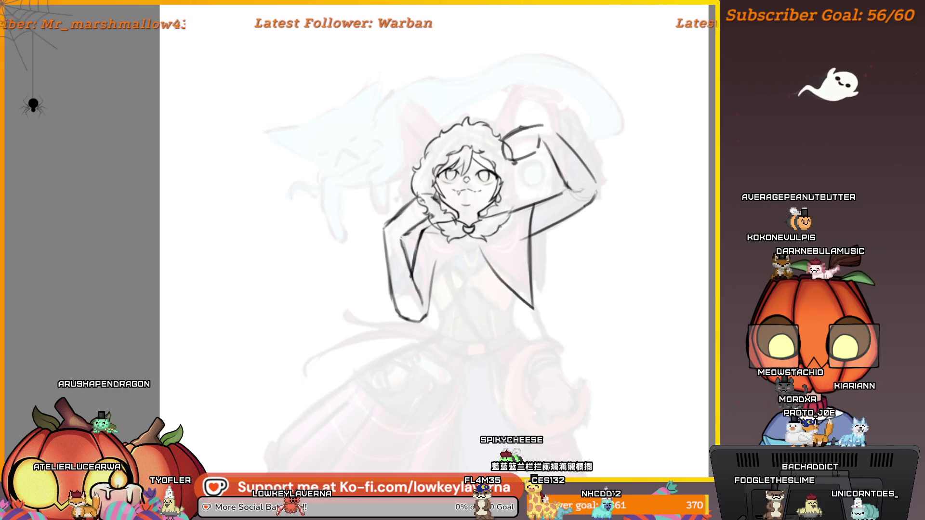
mouse_move(460, 250)
mouse_down()
mouse_move(427, 262)
mouse_move(393, 320)
mouse_up()
key(l)
mouse_move(390, 209)
mouse_down()
mouse_move(347, 226)
mouse_move(332, 289)
mouse_move(376, 349)
mouse_move(395, 237)
mouse_up()
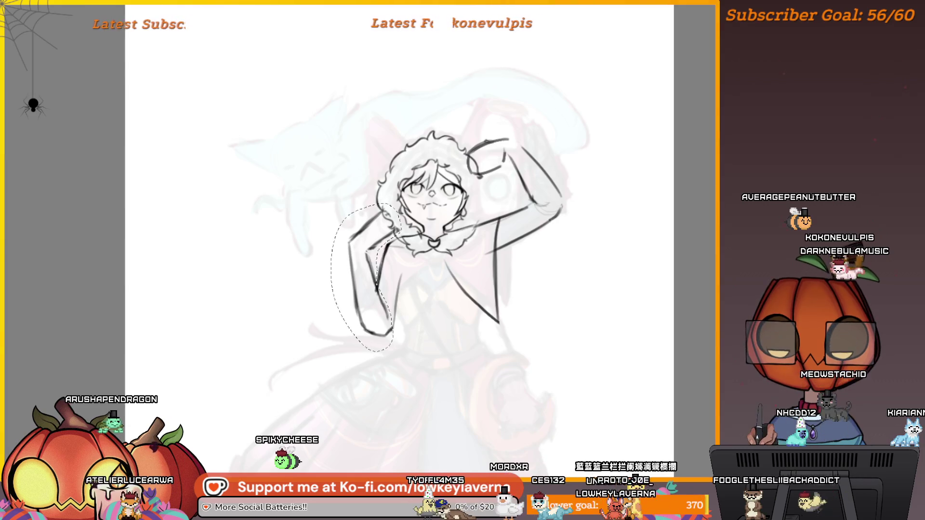
Rotate the selected left arm slightly clockwise and fit the whole page in view
key(ctrl+t)
drag(453, 203, 450, 218)
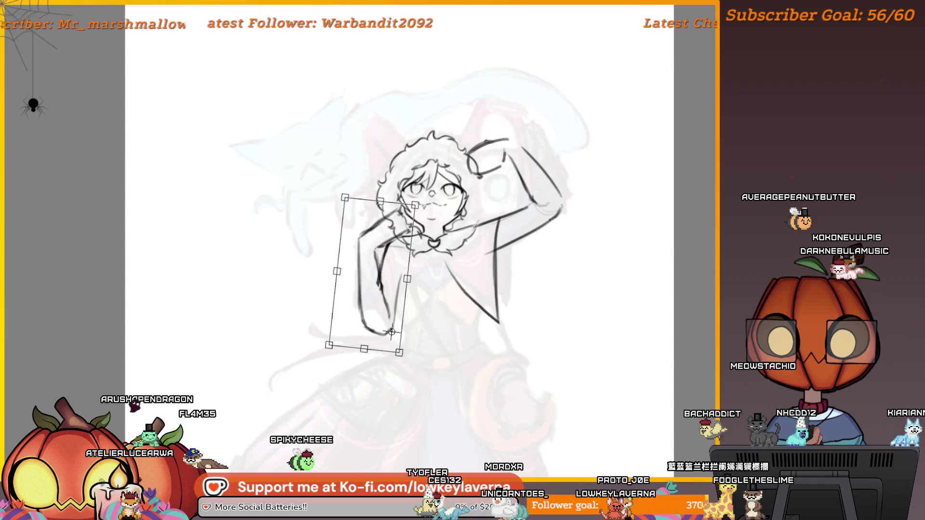
key(Return)
key(ctrl+0)
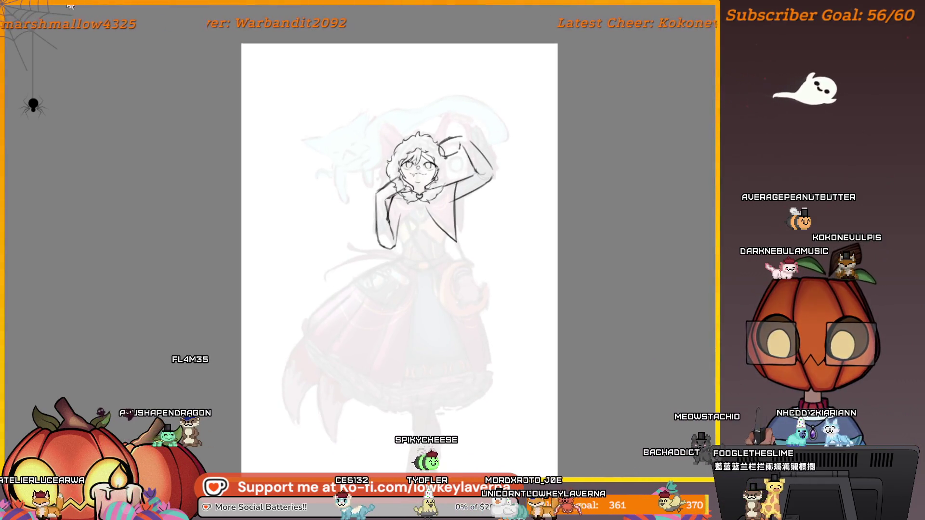
drag(491, 299, 501, 301)
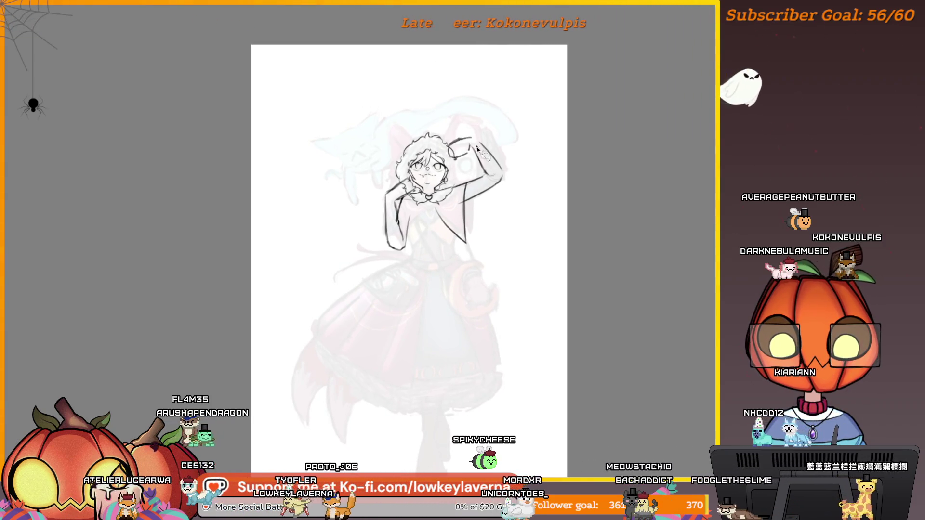
scroll(477, 149, up, 1)
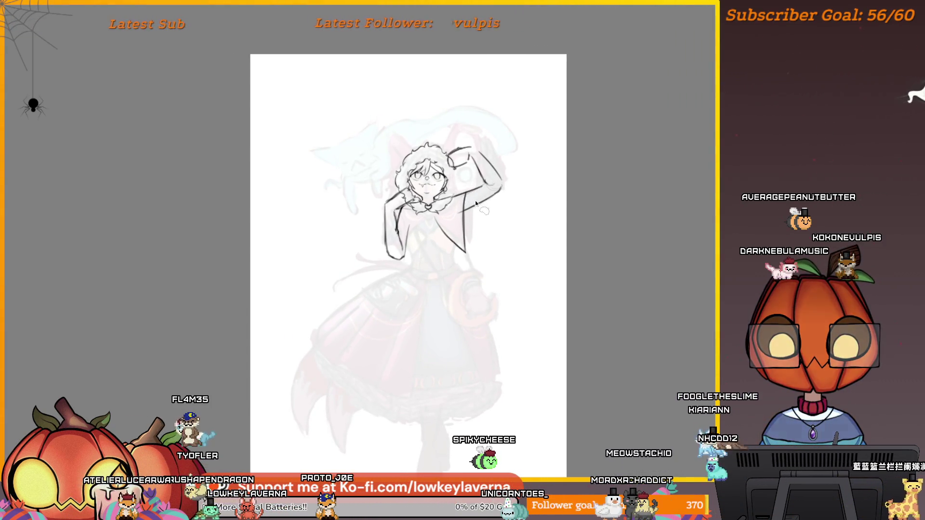
drag(478, 205, 484, 208)
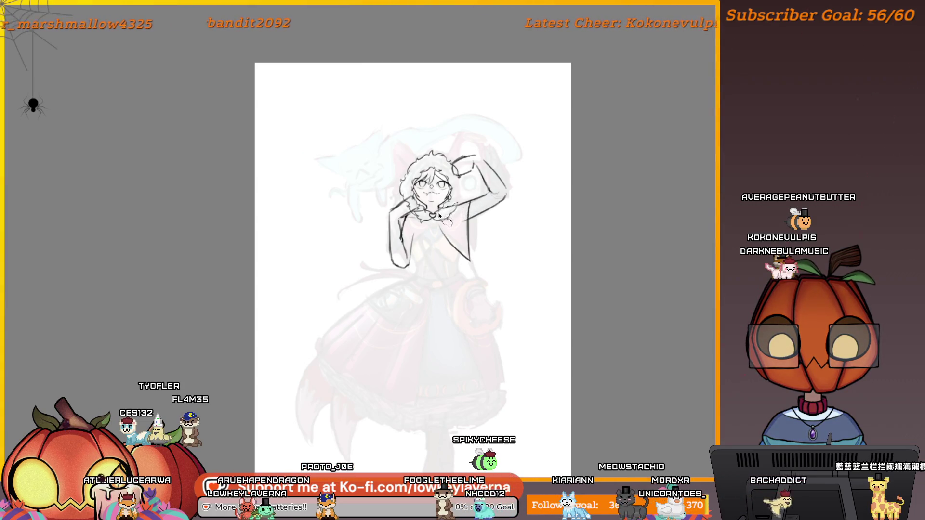
Lasso the raised arm and rotate it slightly clockwise
drag(486, 141, 434, 219)
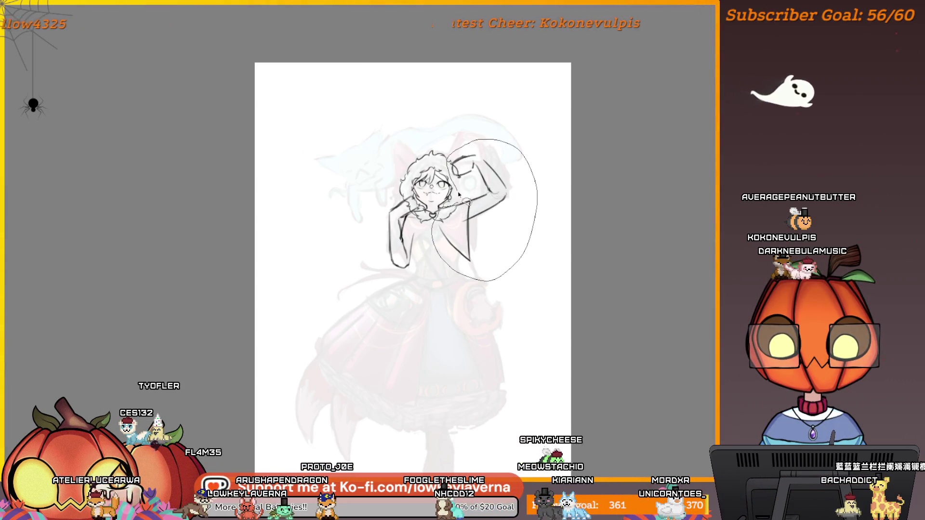
key(ctrl+t)
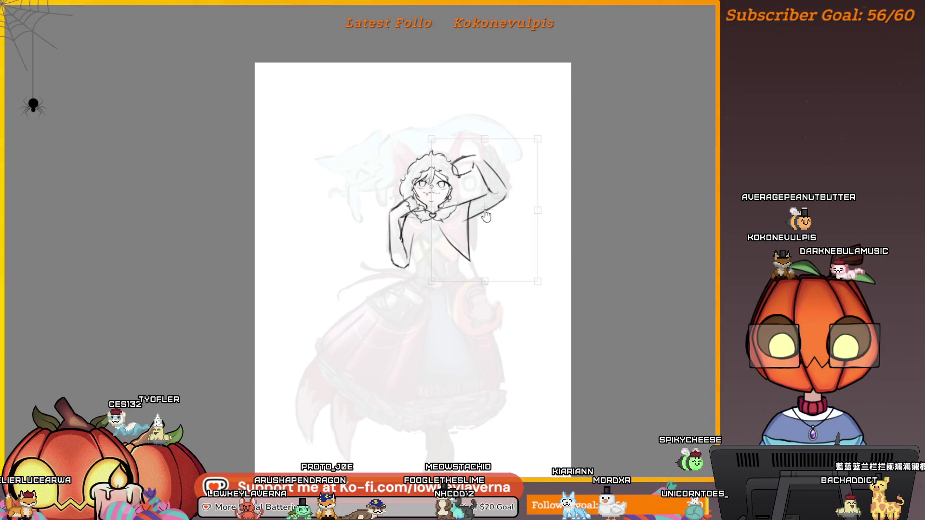
drag(563, 193, 552, 168)
key(Return)
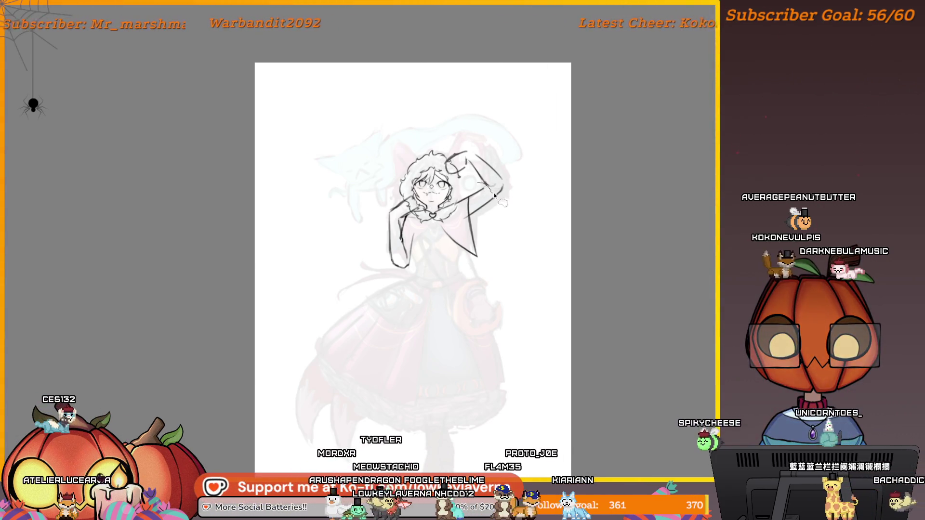
Rotate and lift the raised hand, then add a knuckle line to form a clenched fist
mouse_move(482, 185)
mouse_down()
mouse_move(506, 180)
mouse_move(450, 159)
mouse_move(482, 139)
mouse_move(512, 169)
mouse_move(468, 183)
mouse_up()
key(ctrl+t)
mouse_move(543, 103)
mouse_down()
mouse_move(549, 119)
mouse_move(535, 124)
mouse_up()
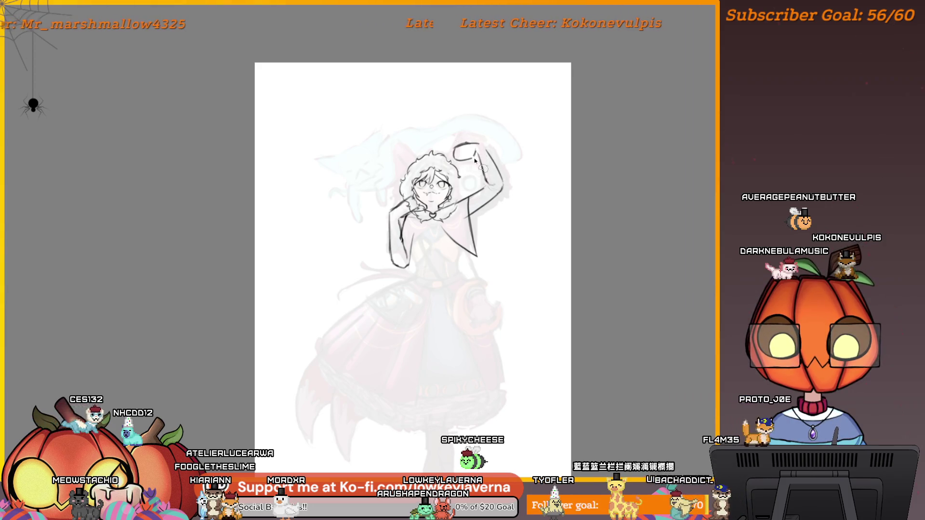
key(ctrl+t)
drag(505, 123, 508, 128)
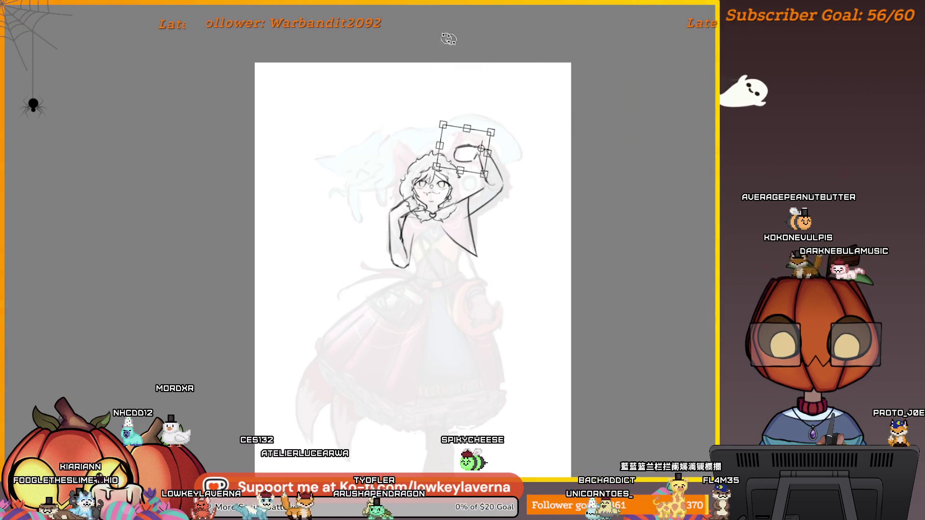
key(Return)
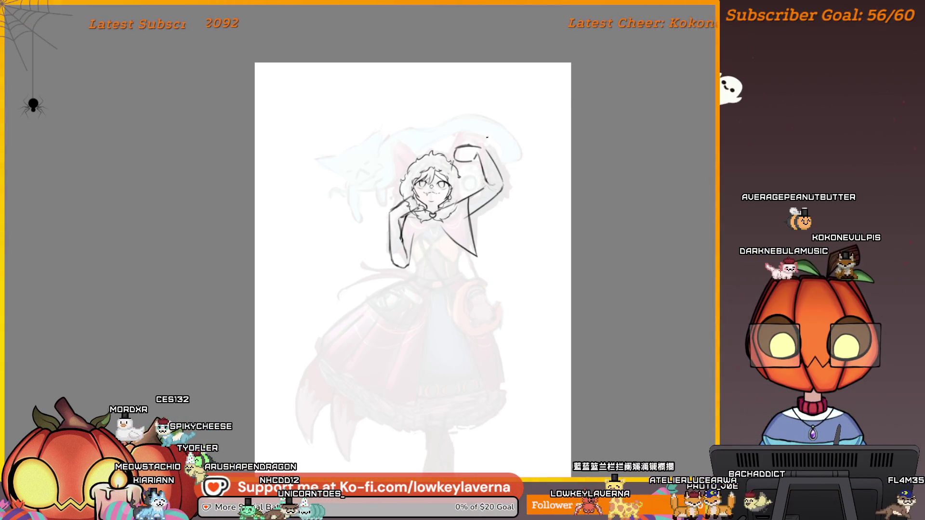
drag(477, 155, 474, 171)
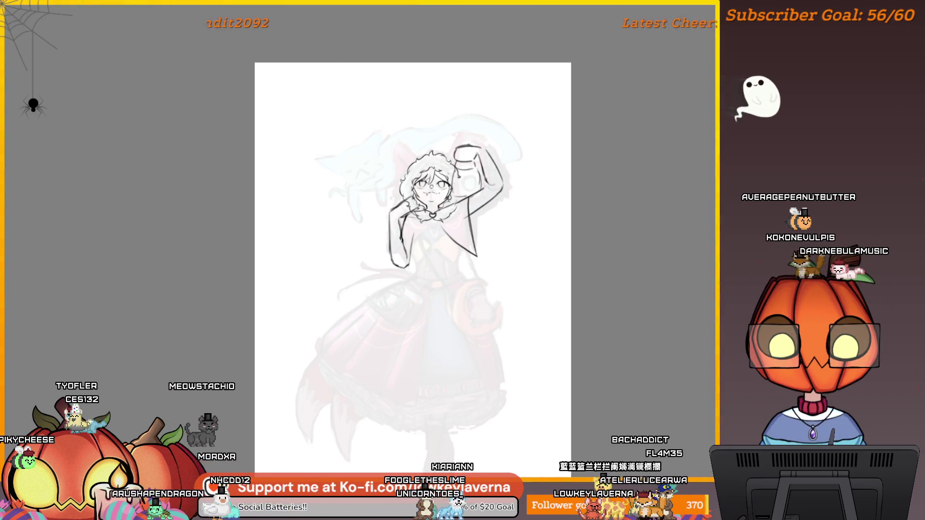
drag(513, 298, 520, 269)
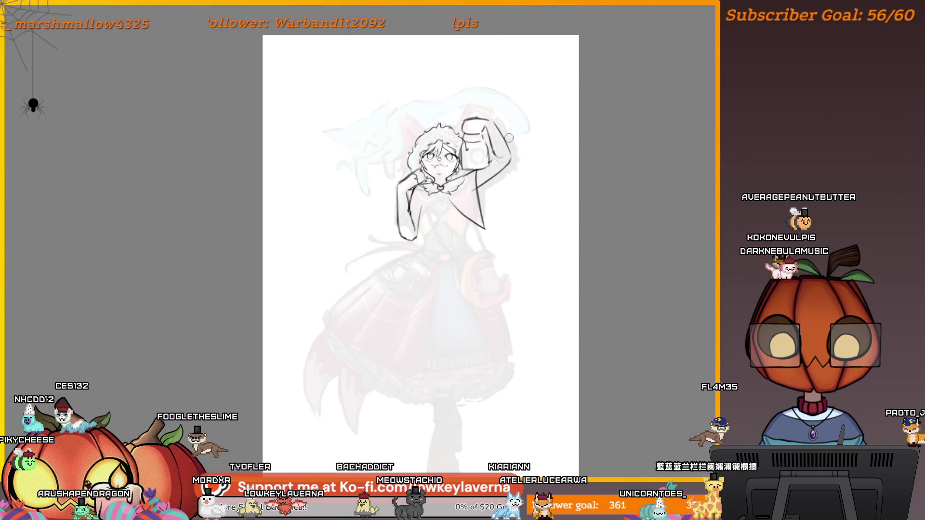
ctrl+alt+click(531, 170)
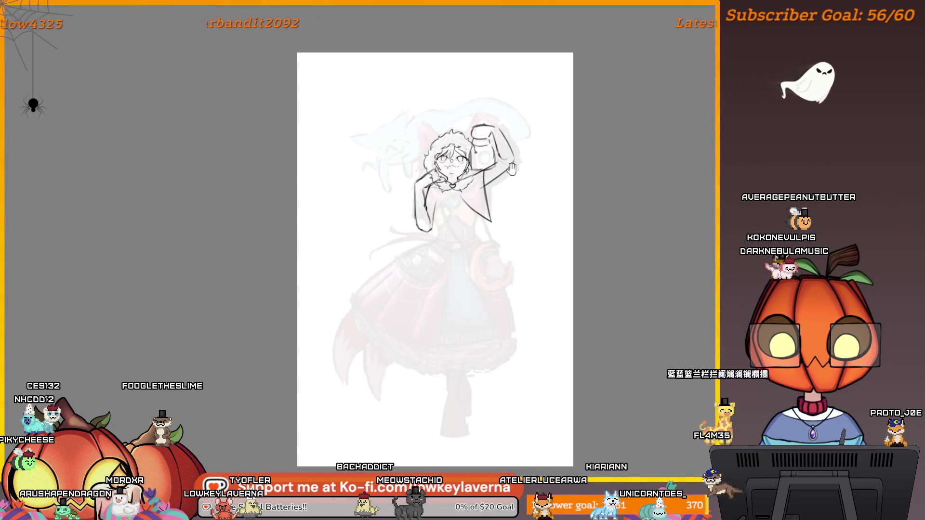
Zoom and pan around the girl's head, cape and upper body to inspect the line art
drag(511, 168, 509, 190)
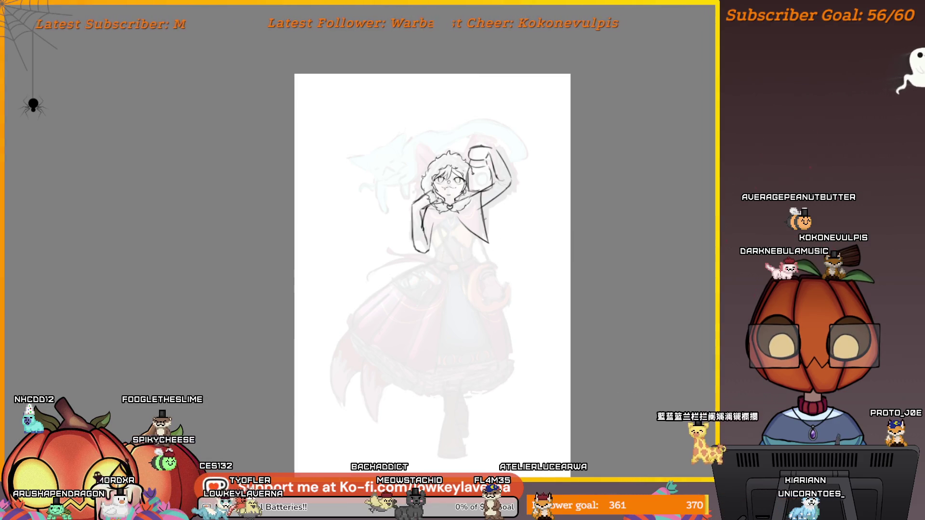
ctrl+click(456, 222)
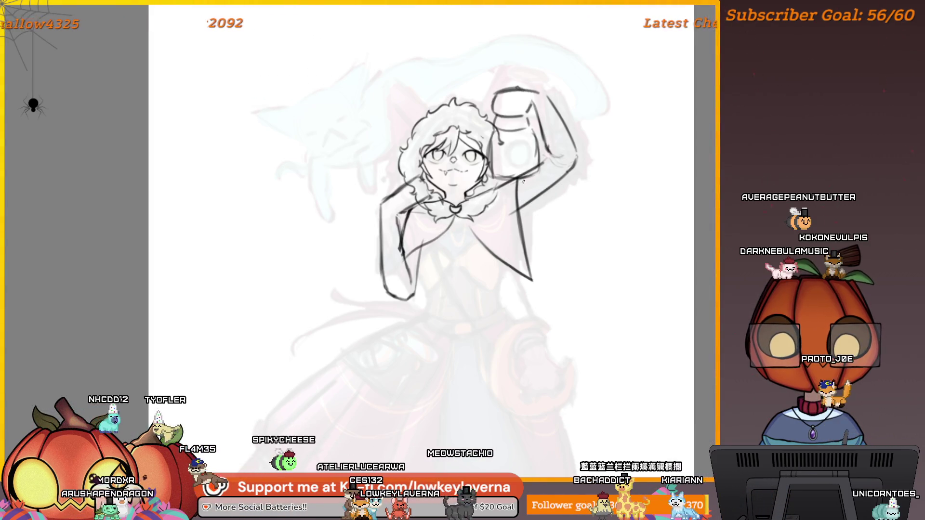
drag(445, 231, 454, 233)
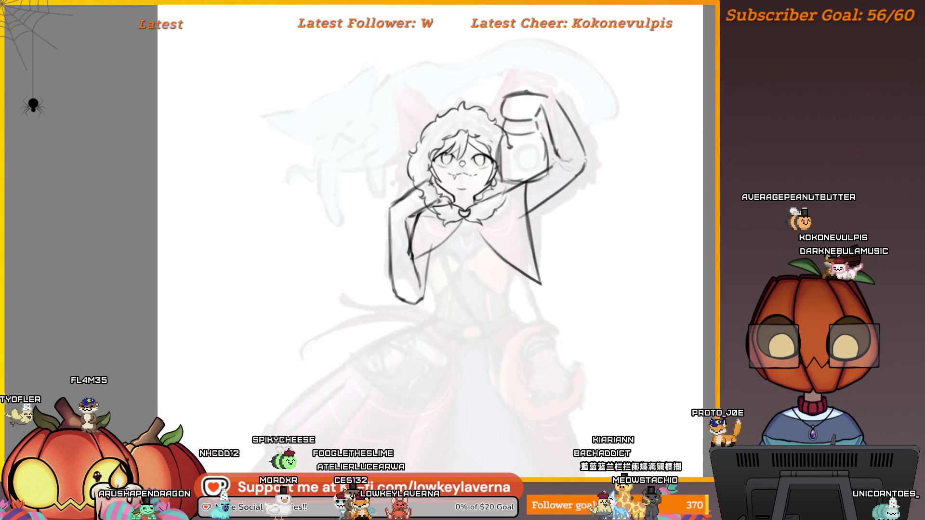
scroll(528, 179, down, 2)
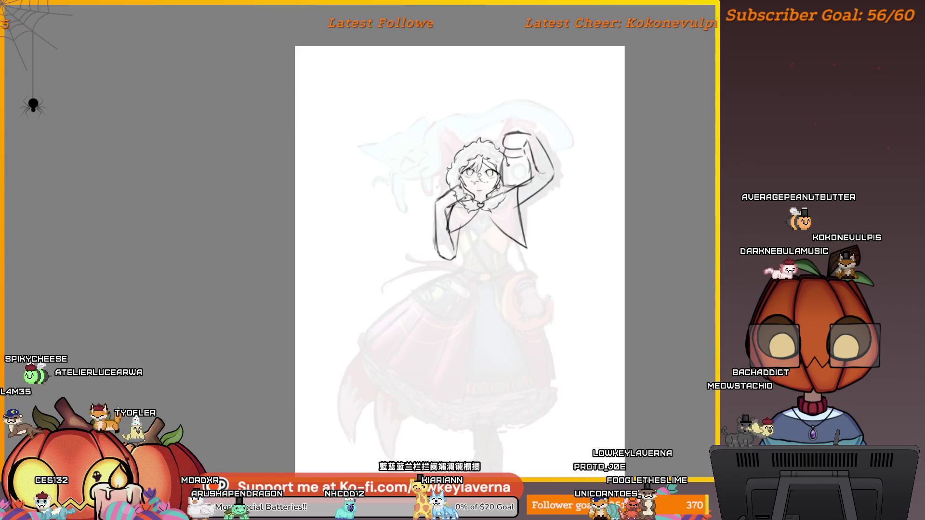
click(457, 223)
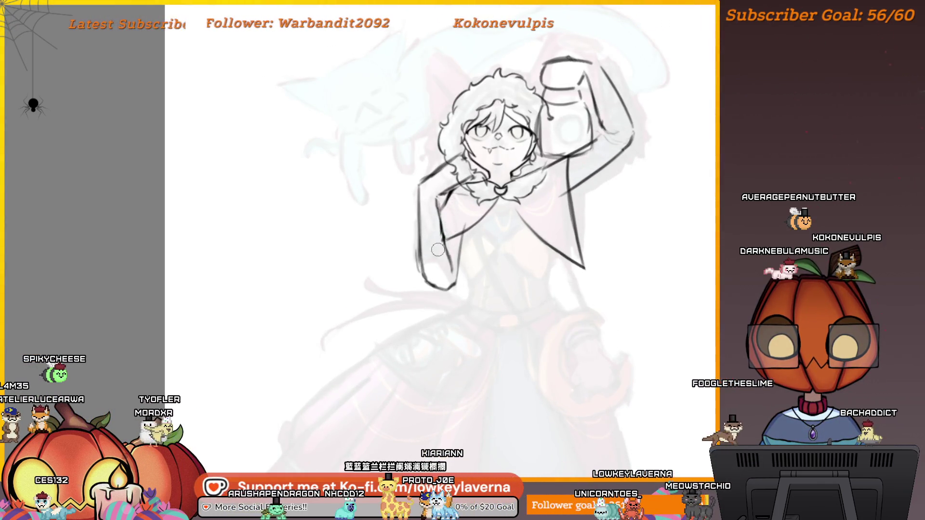
scroll(447, 220, up, 1)
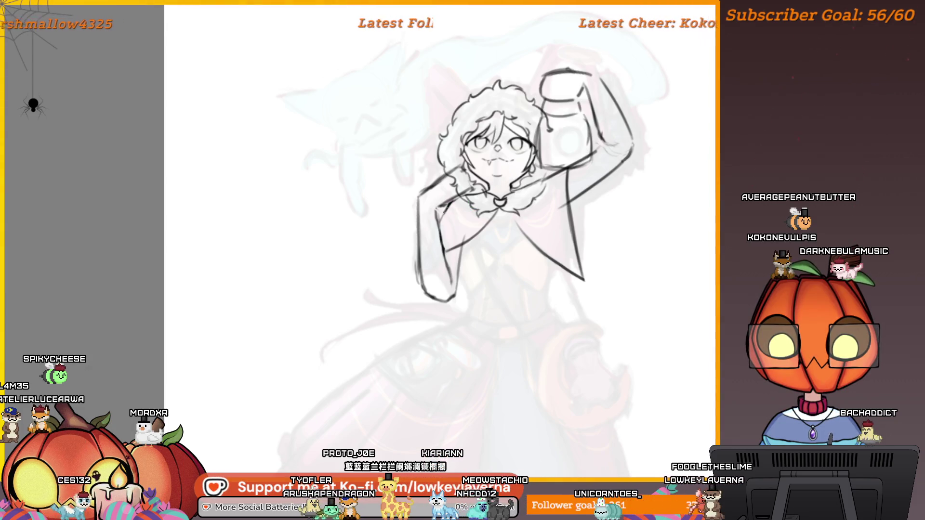
drag(559, 293, 532, 260)
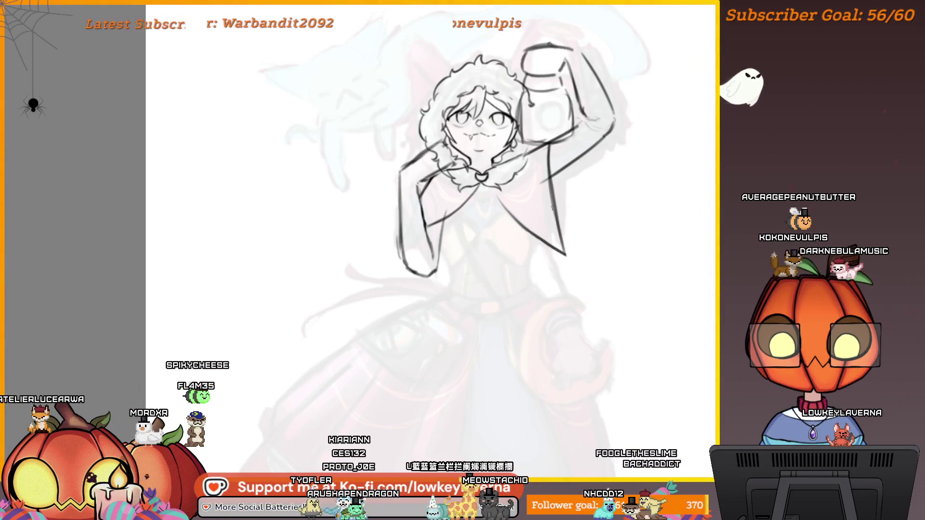
drag(568, 75, 570, 176)
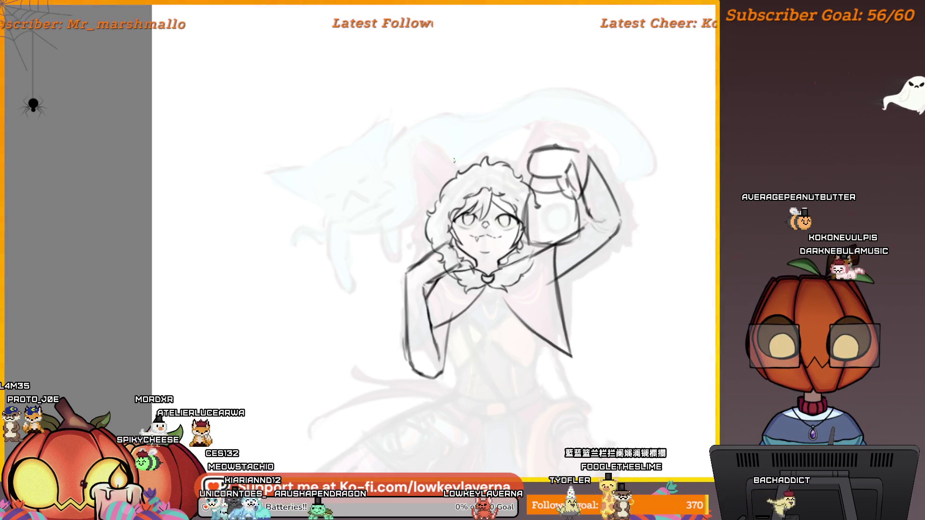
Mirror the canvas, discard a long diagonal shoulder stroke, and reframe on the upper body
key(m)
drag(386, 347, 462, 173)
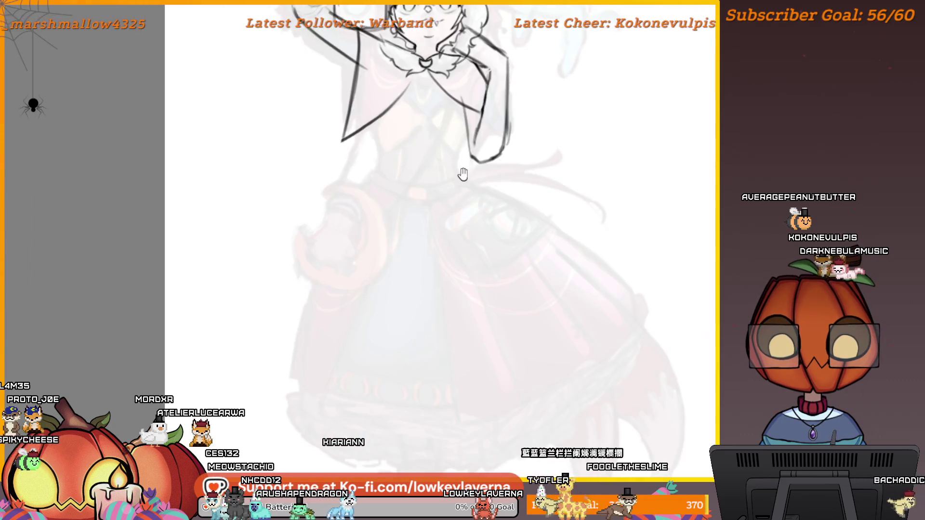
mouse_move(432, 222)
mouse_down()
mouse_move(411, 303)
mouse_move(455, 258)
mouse_up()
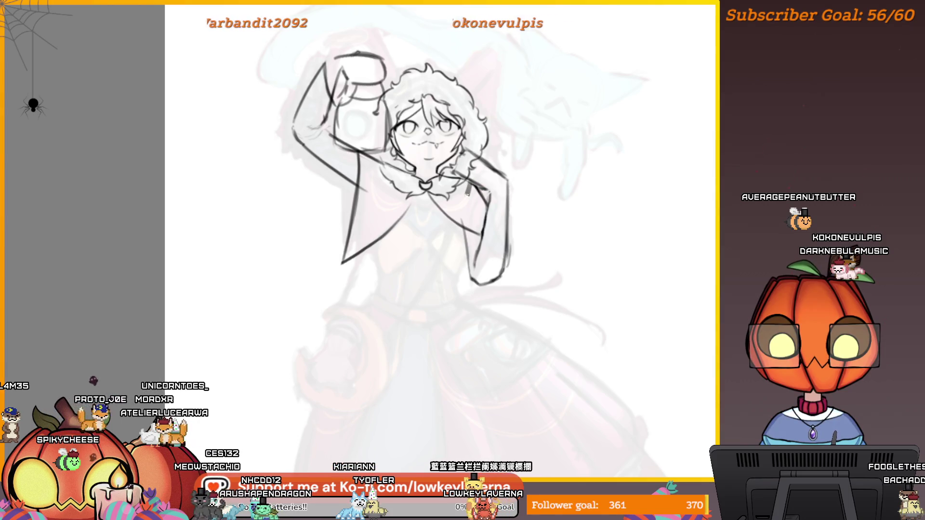
drag(447, 239, 385, 340)
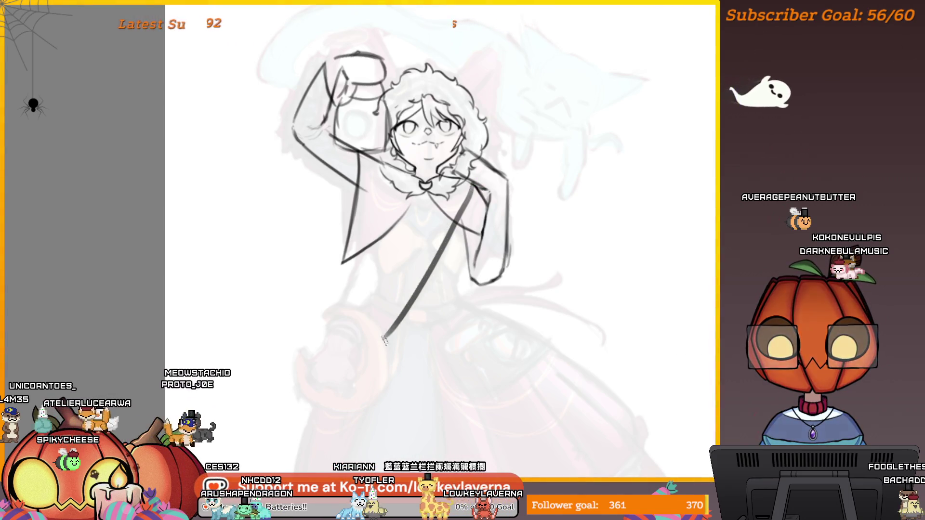
key(ctrl+z)
key(ctrl+minus)
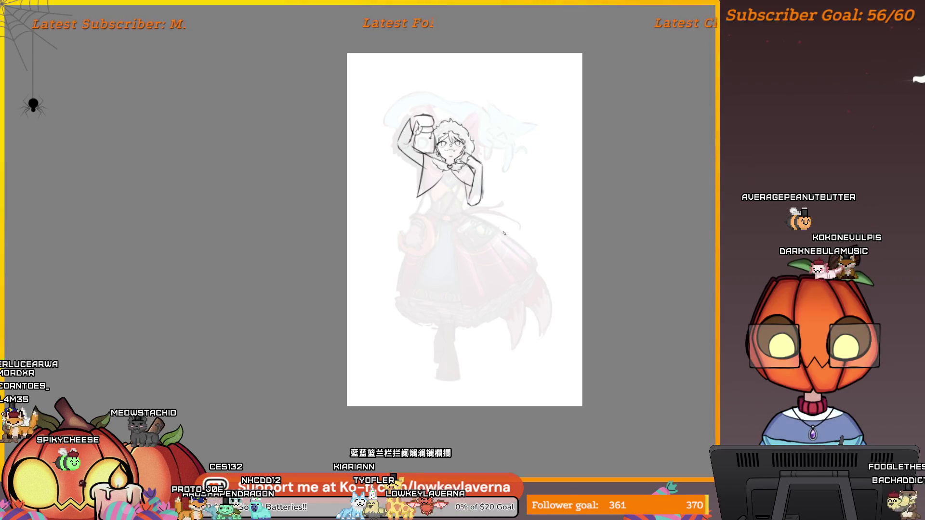
drag(457, 169, 501, 100)
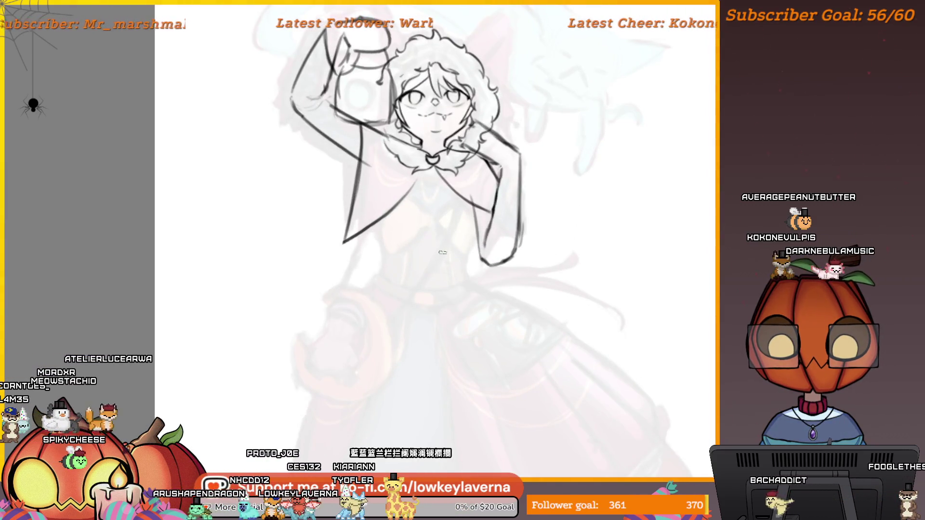
drag(485, 160, 564, 298)
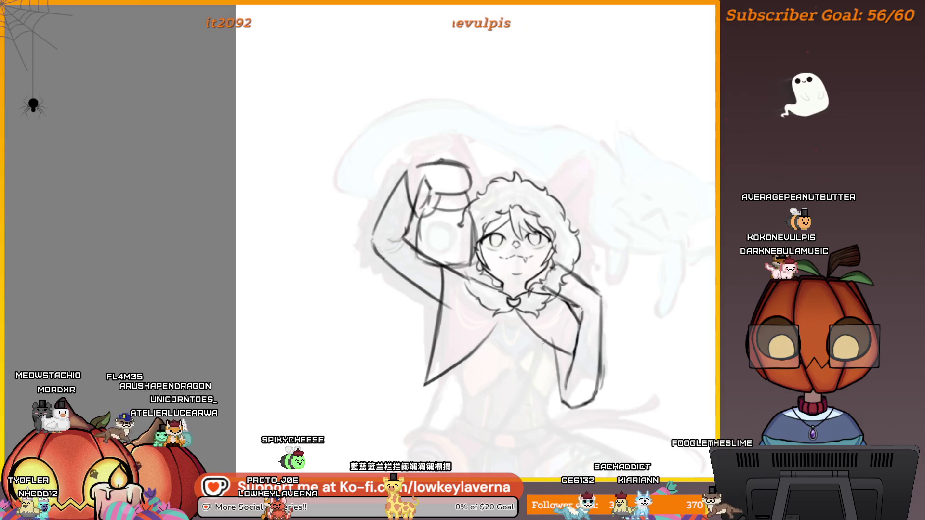
scroll(535, 332, down, 3)
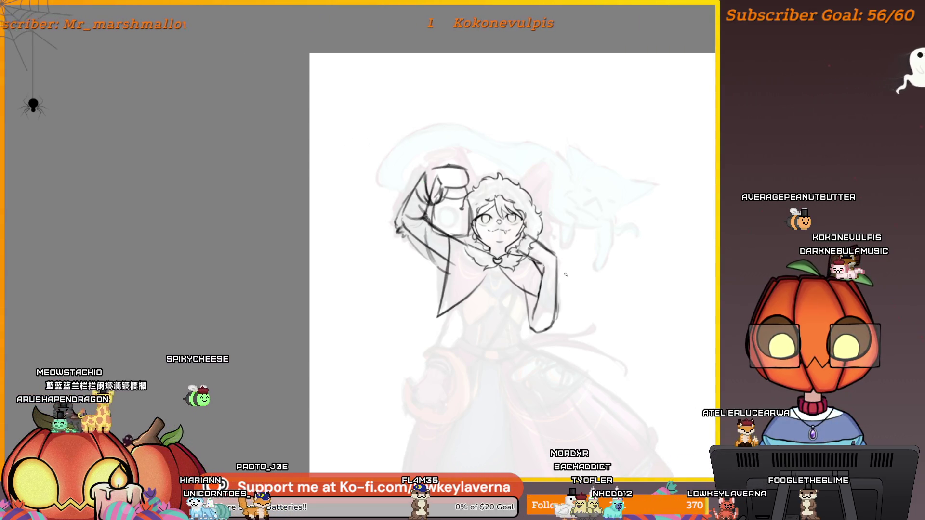
scroll(571, 291, down, 3)
Undo the old strokes of the lowered arm's sleeve and test a short new sleeve line
scroll(572, 290, up, 2)
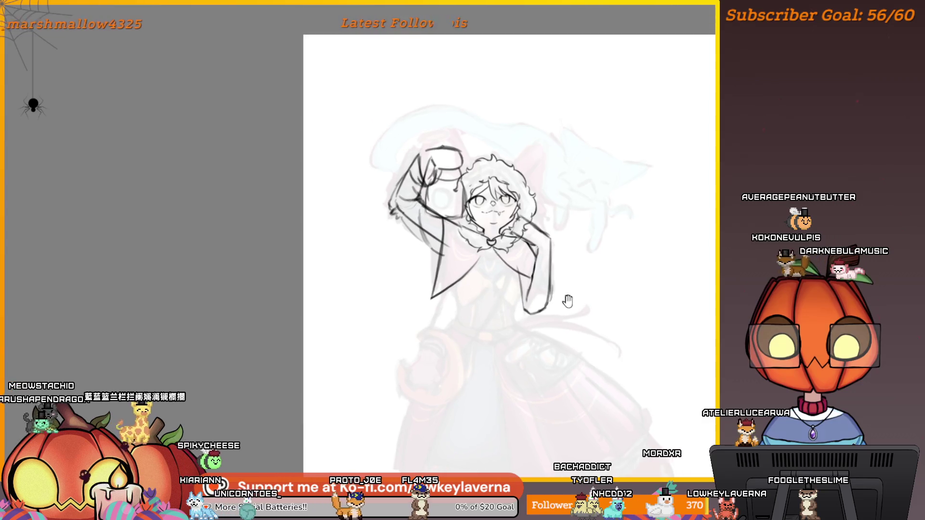
scroll(558, 268, up, 2)
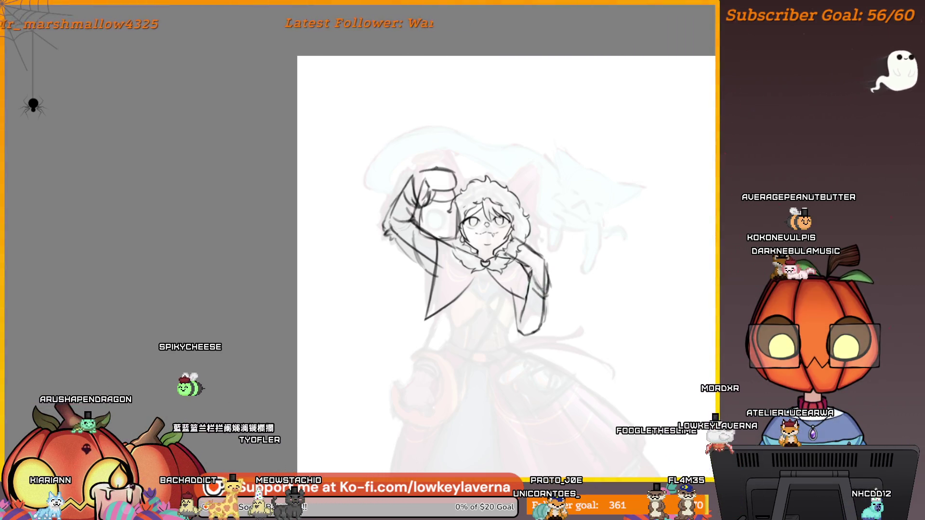
scroll(506, 260, down, 1)
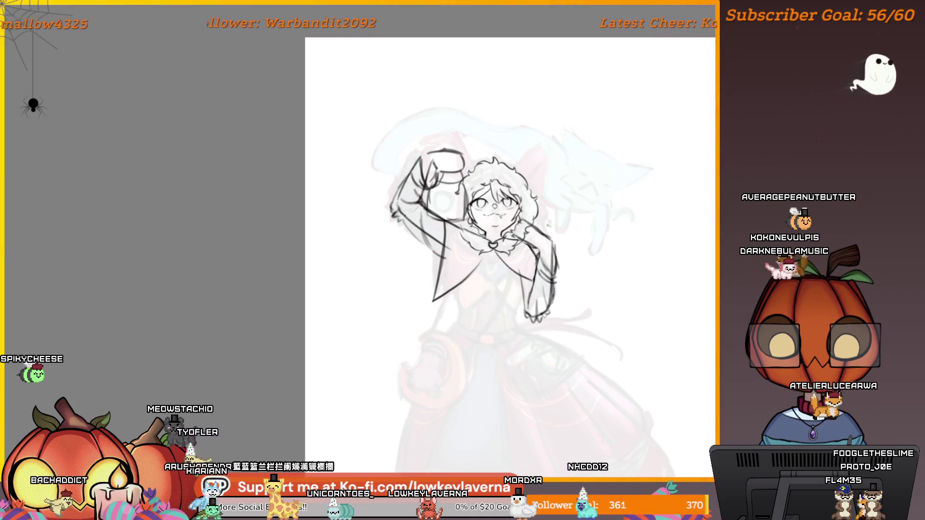
drag(569, 389, 601, 345)
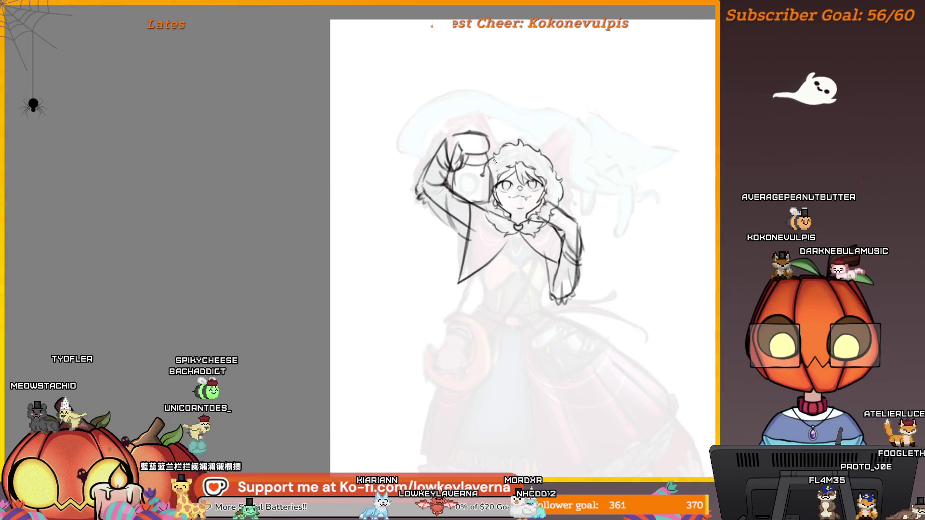
key(ctrl+z)
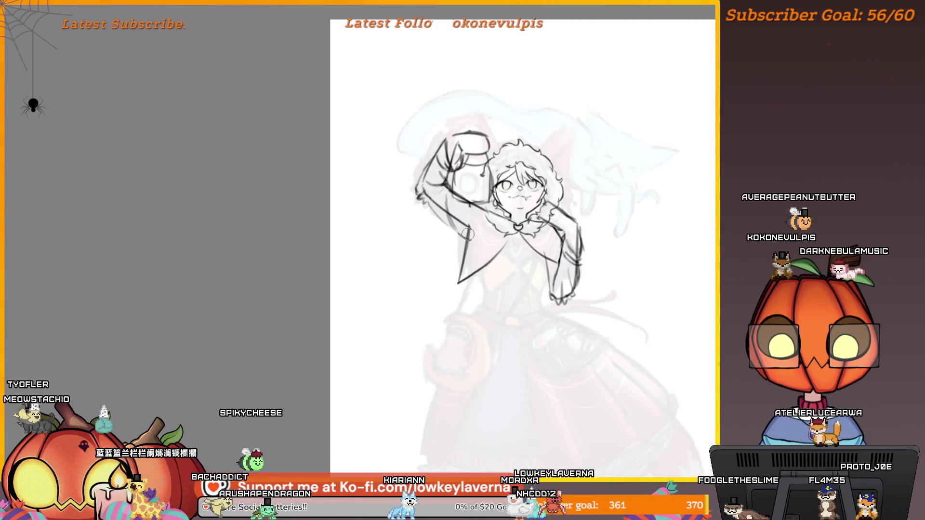
drag(463, 281, 485, 269)
key(ctrl+z)
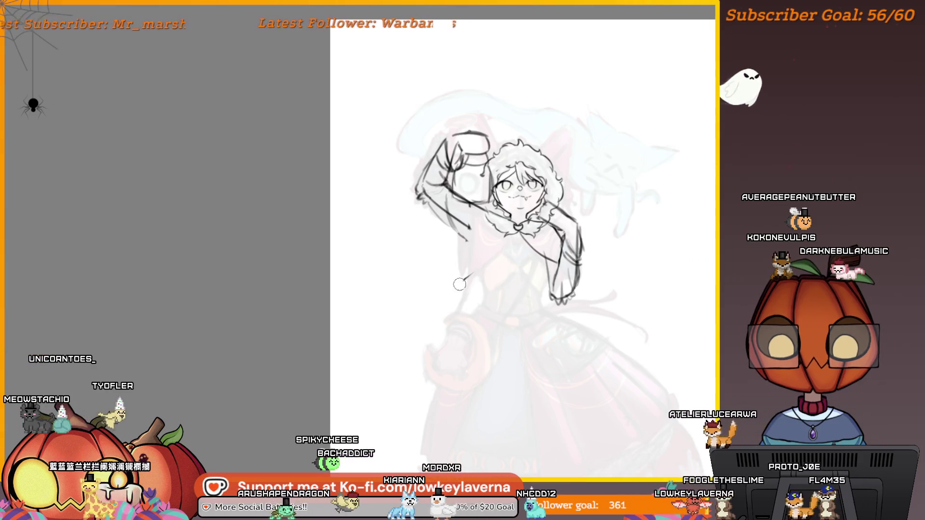
Flip the canvas view back to its normal, unmirrored orientation
scroll(552, 260, up, 3)
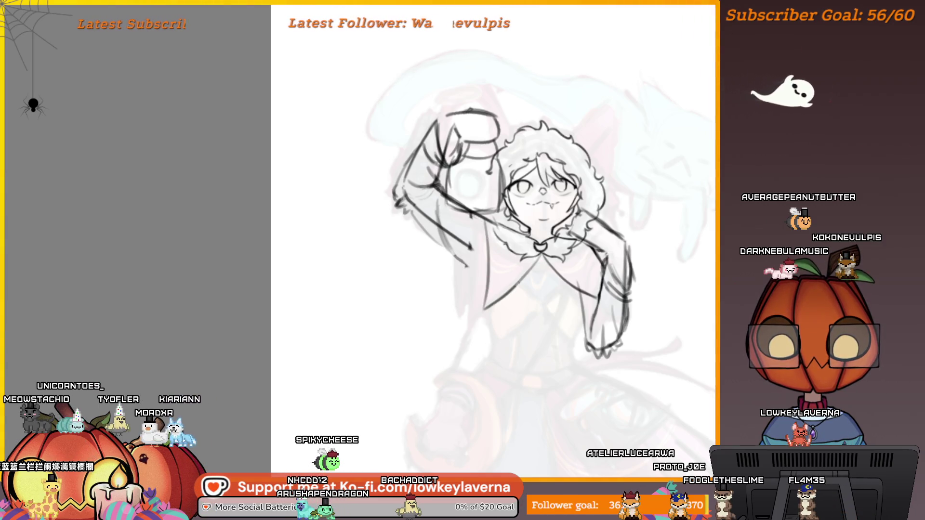
scroll(578, 237, down, 3)
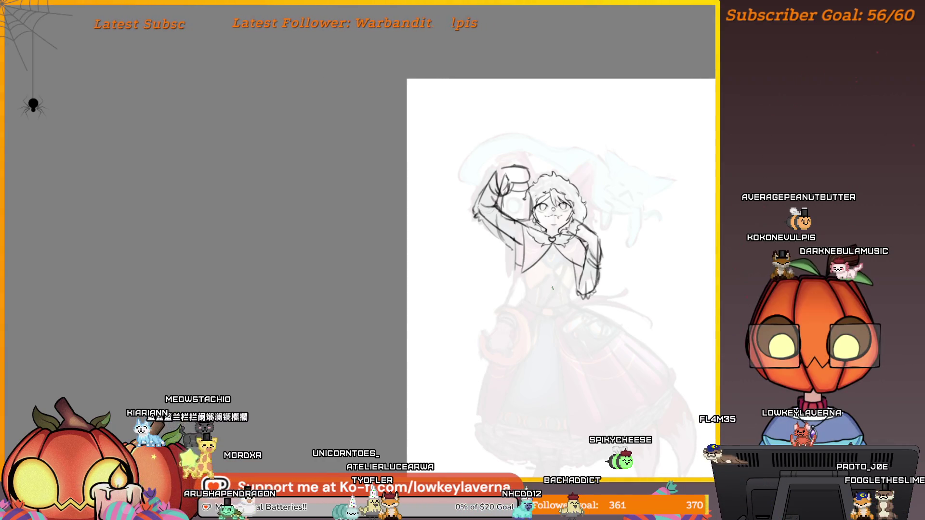
key(m)
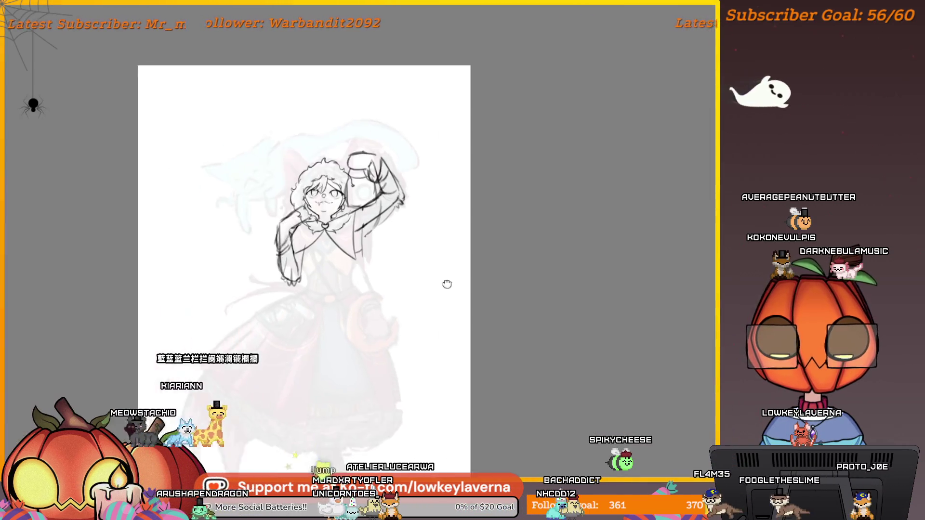
drag(474, 284, 509, 266)
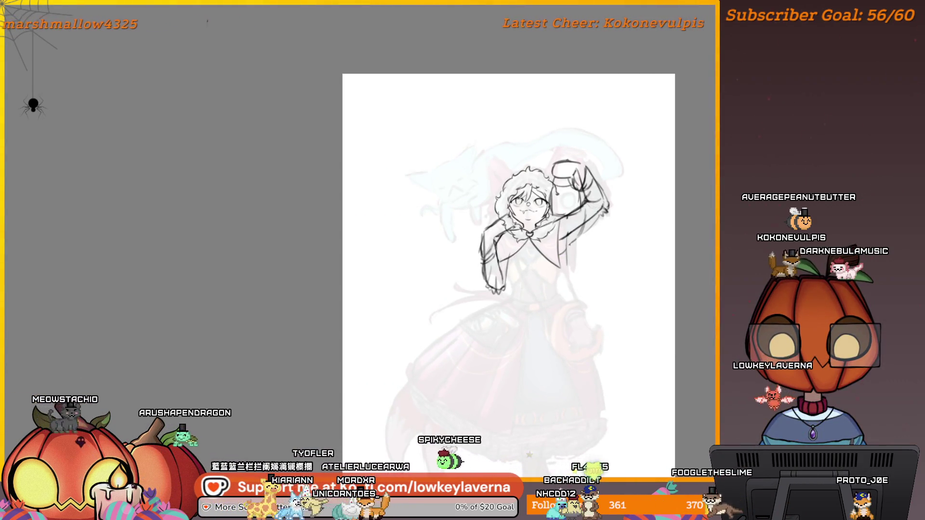
click(576, 222)
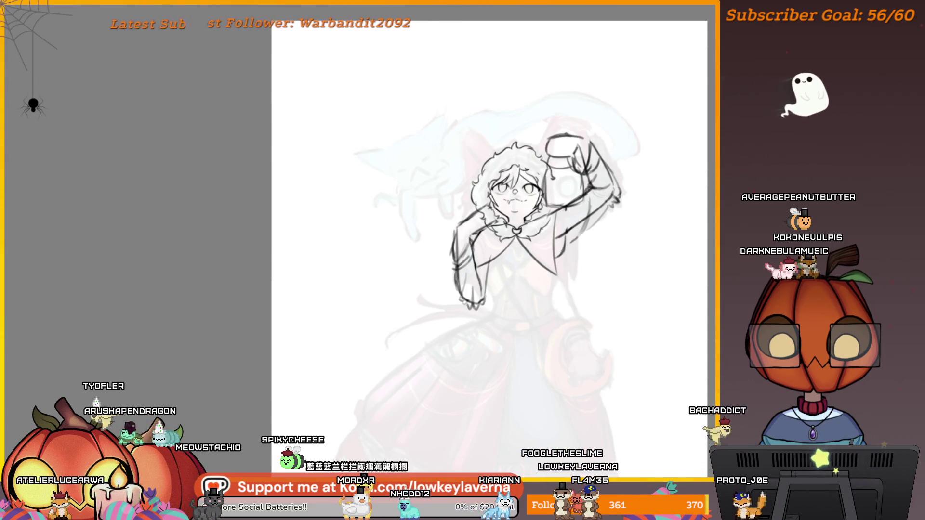
scroll(627, 193, down, 3)
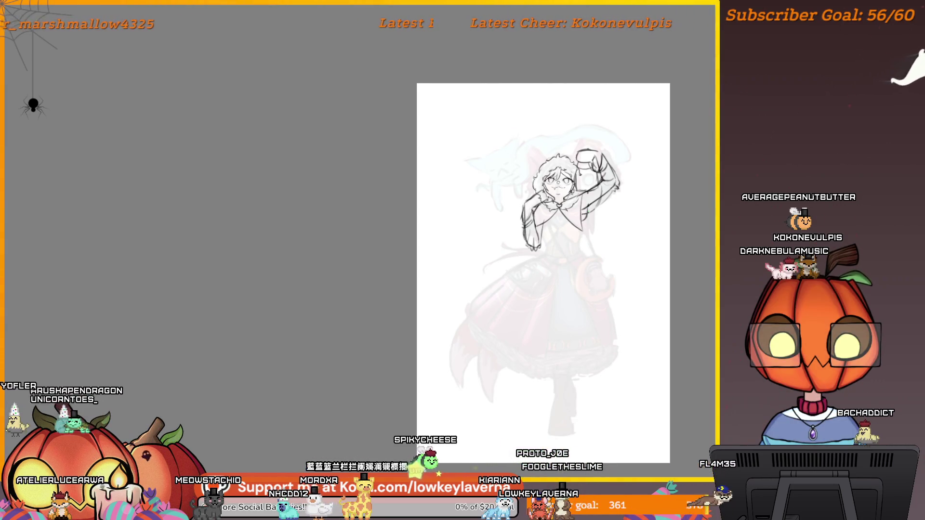
scroll(586, 198, up, 5)
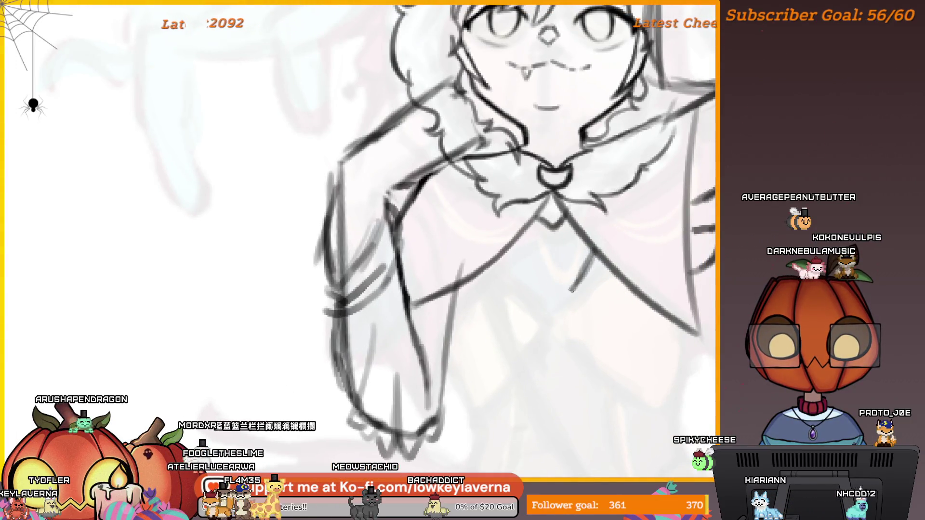
drag(667, 307, 532, 254)
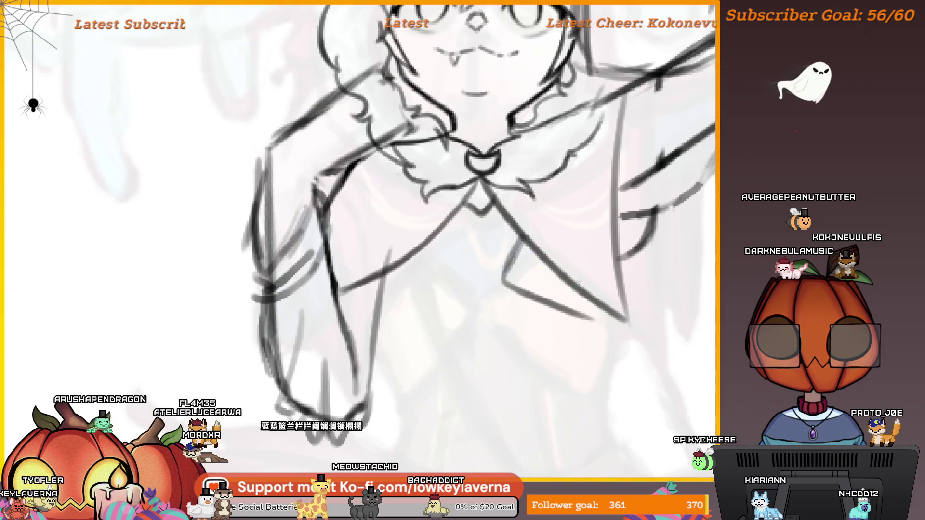
scroll(504, 275, down, 5)
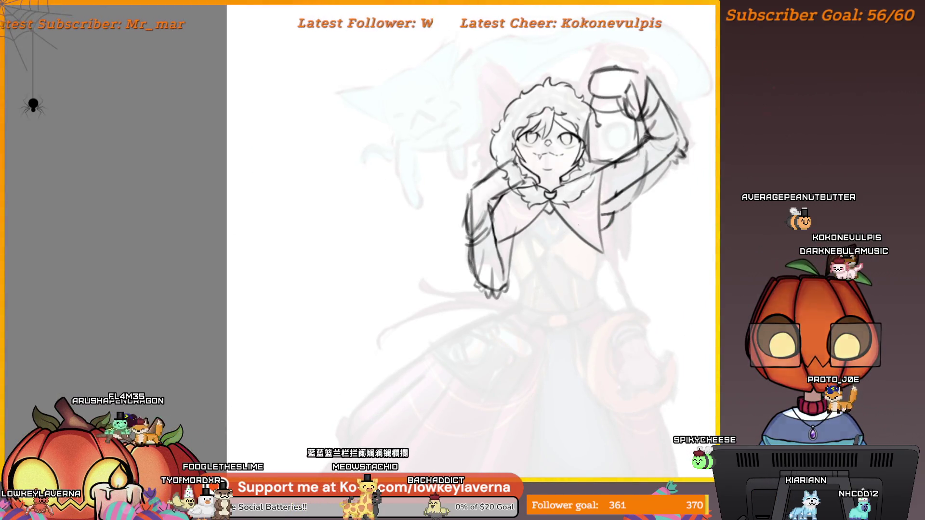
scroll(593, 203, down, 4)
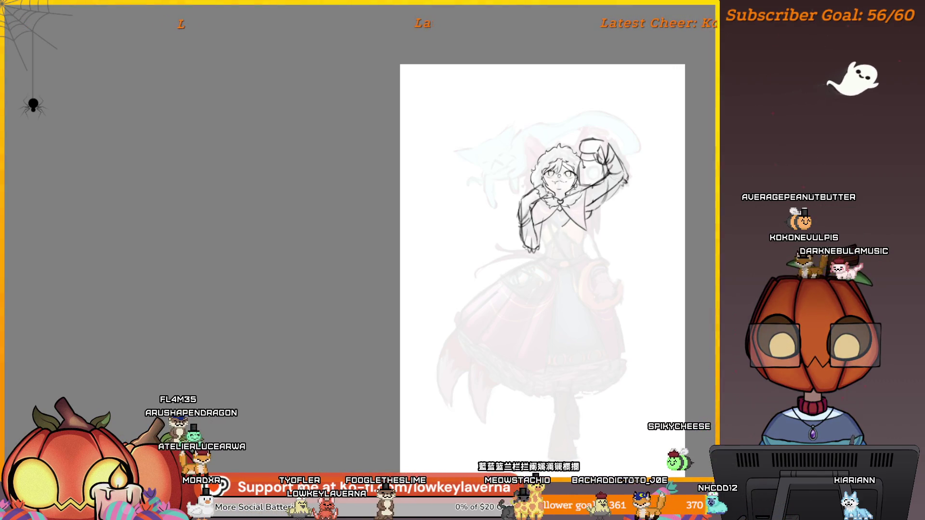
scroll(566, 223, up, 4)
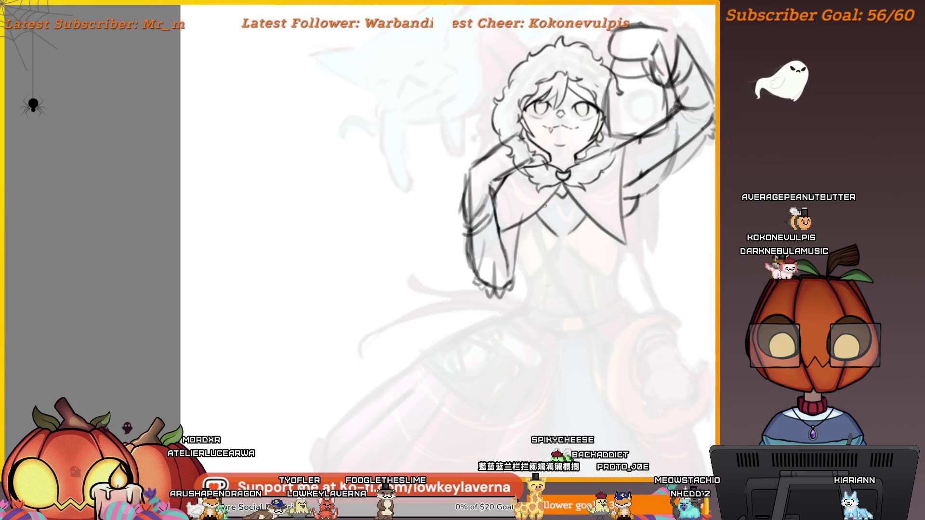
scroll(545, 206, up, 3)
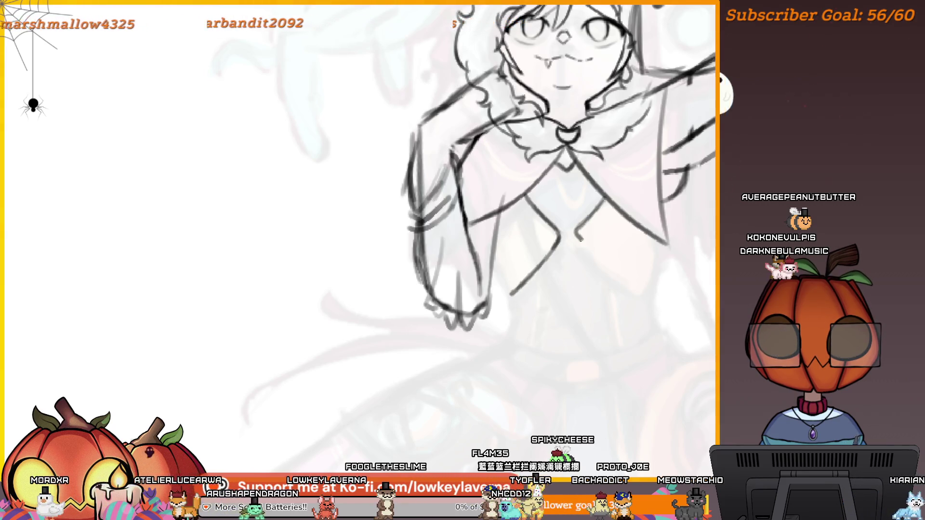
mouse_move(681, 279)
mouse_down()
mouse_move(168, 274)
mouse_move(463, 269)
mouse_move(531, 280)
mouse_up()
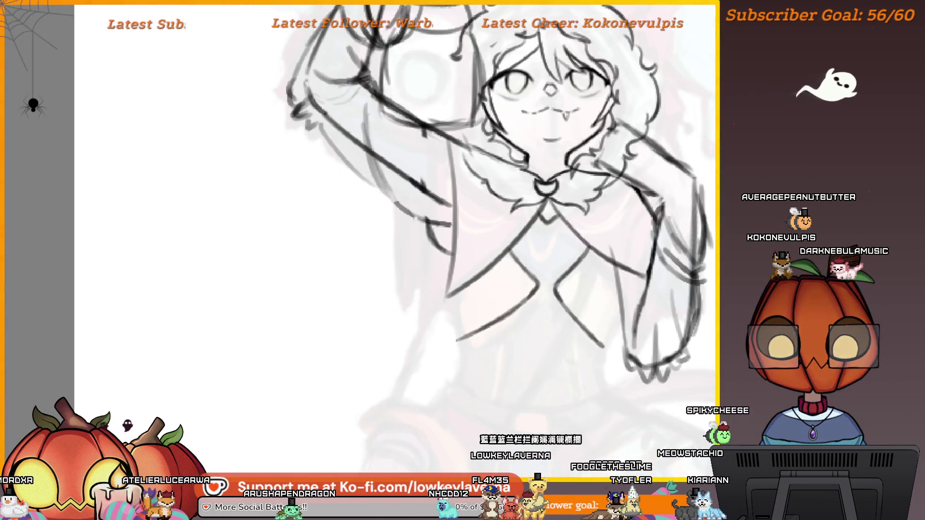
scroll(548, 231, down, 4)
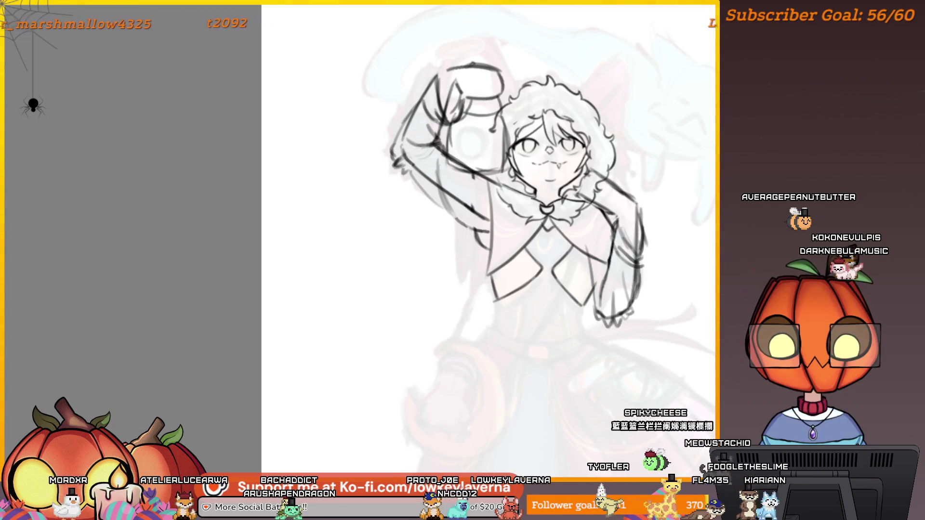
scroll(610, 242, down, 2)
scroll(609, 242, down, 1)
scroll(603, 254, up, 2)
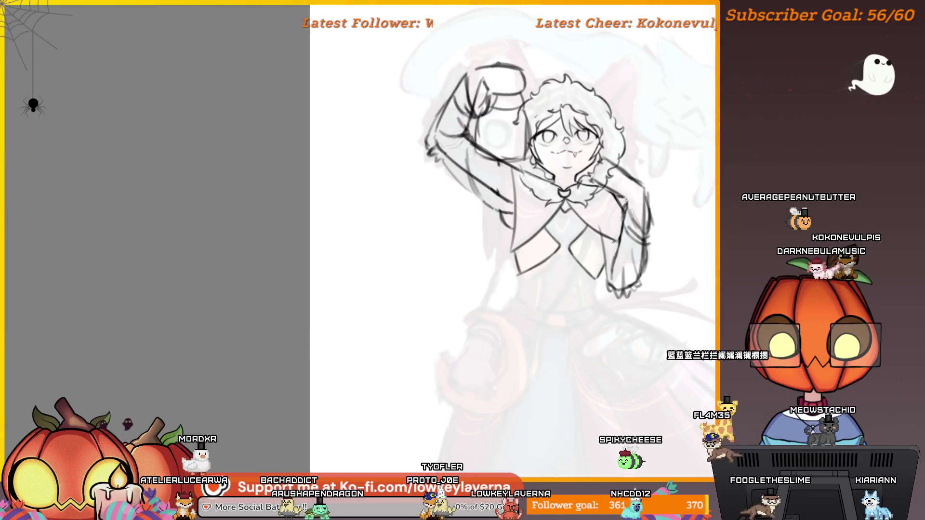
scroll(612, 242, down, 3)
scroll(622, 243, up, 1)
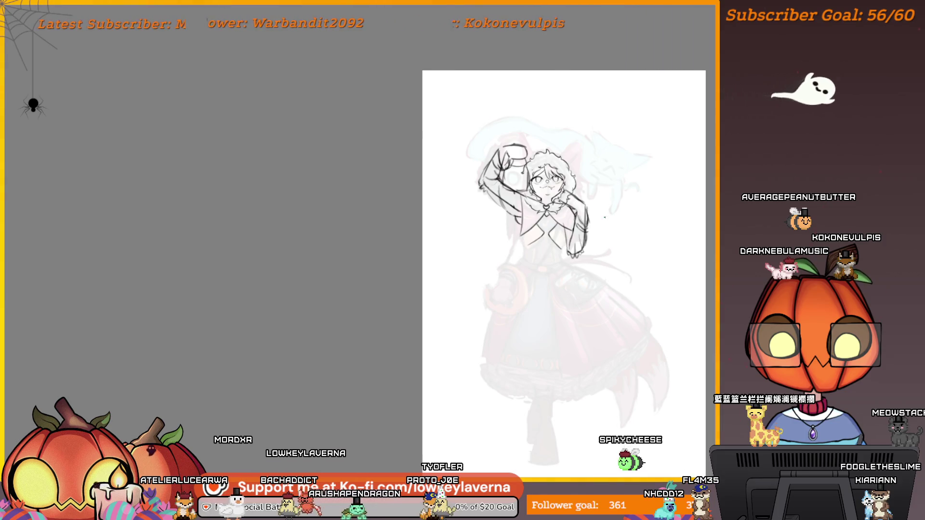
Shrink the faded sketch layer slightly with Ctrl+T and shift it up-left under the chest
mouse_move(610, 254)
mouse_down()
mouse_move(599, 247)
mouse_move(624, 256)
mouse_up()
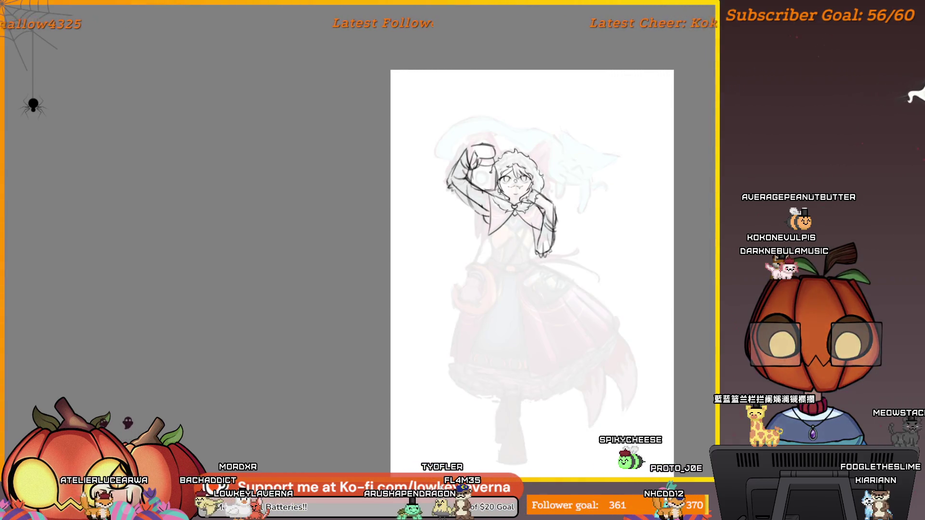
key(ctrl+t)
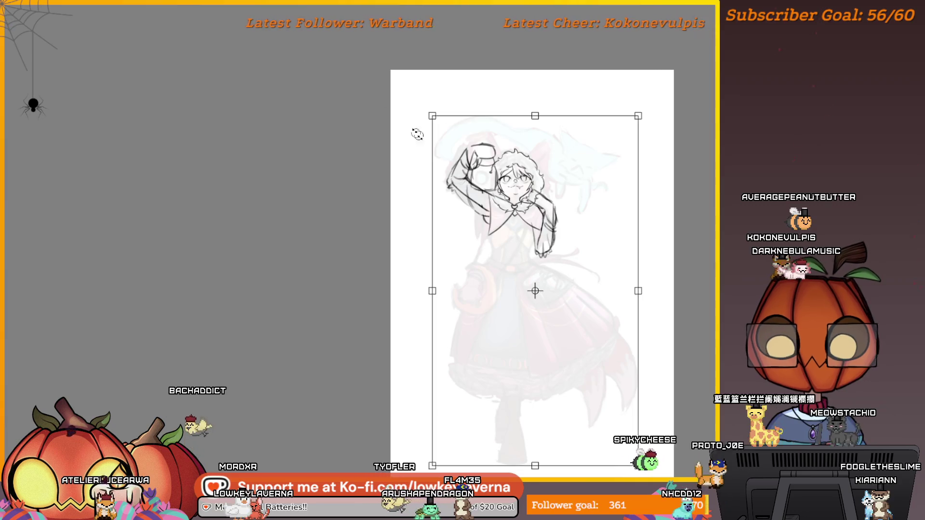
drag(433, 120, 455, 154)
drag(514, 184, 506, 148)
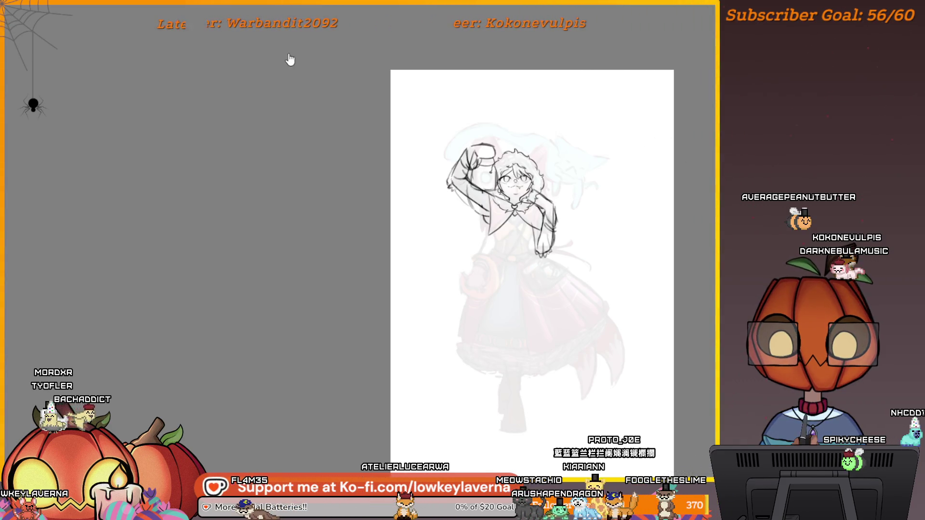
scroll(499, 219, up, 3)
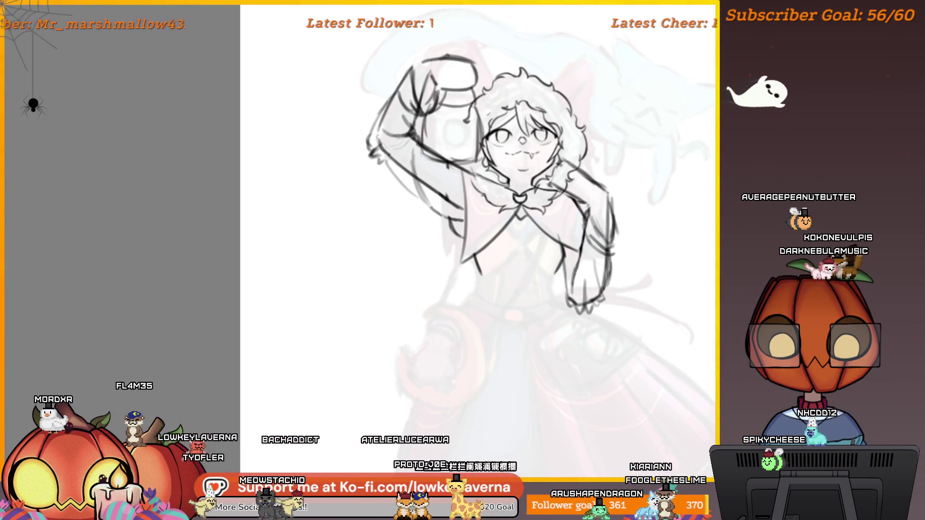
scroll(559, 254, down, 2)
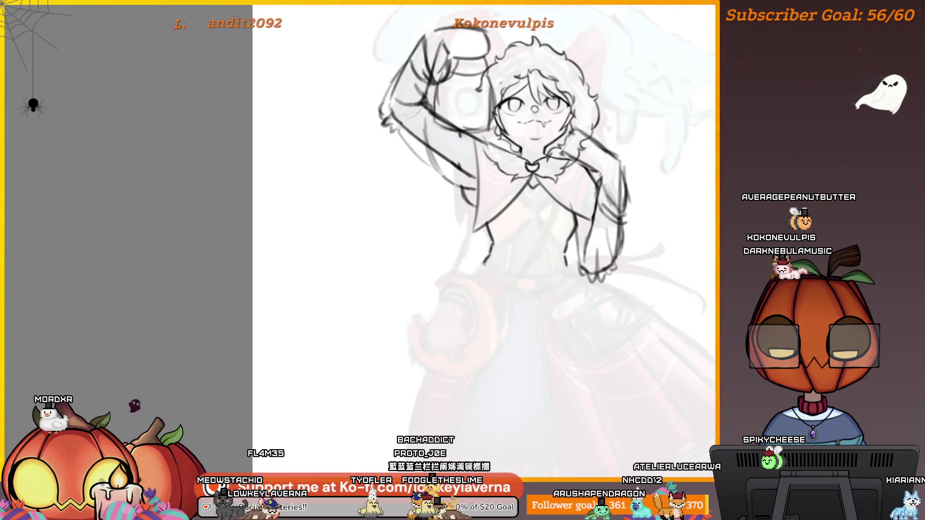
scroll(600, 195, up, 5)
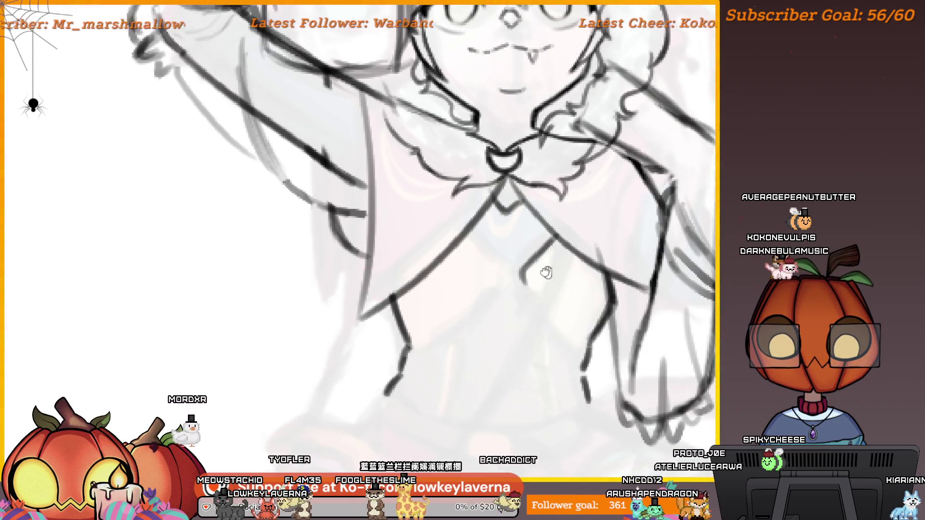
drag(546, 272, 517, 253)
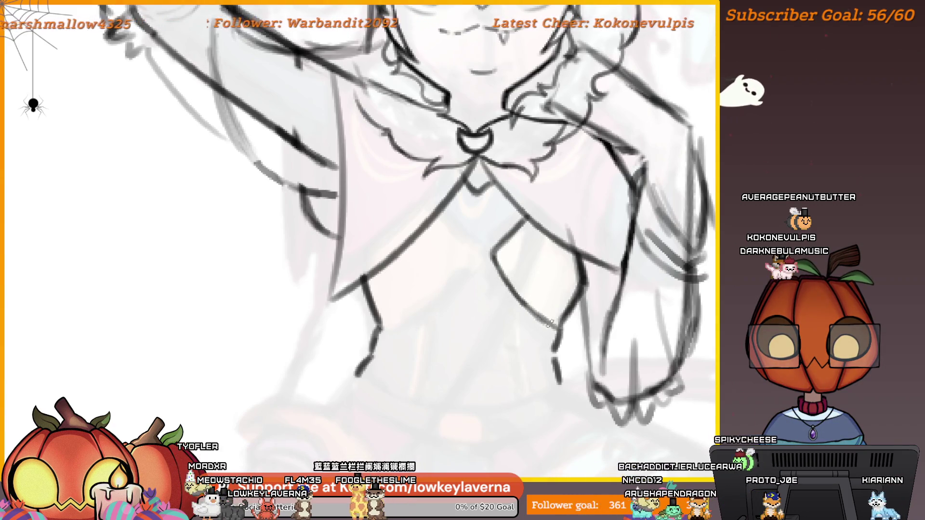
drag(446, 222, 472, 240)
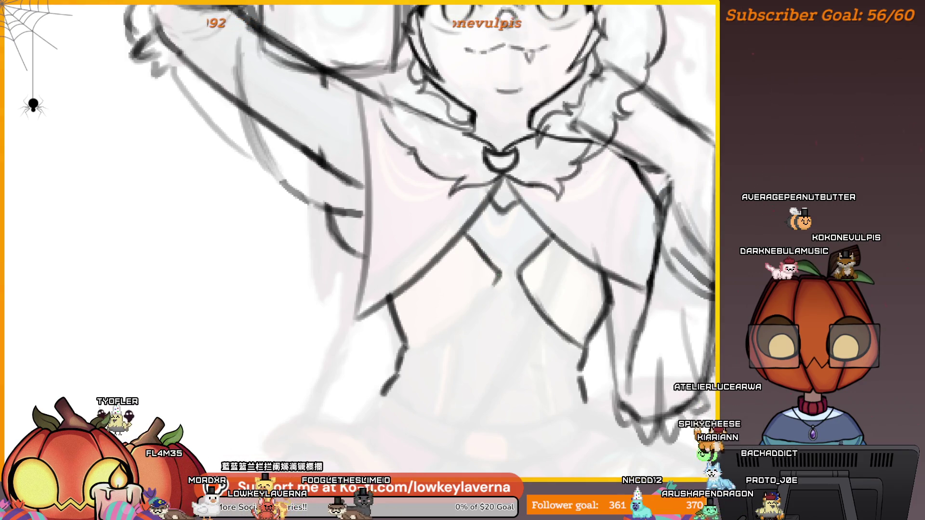
scroll(543, 299, down, 5)
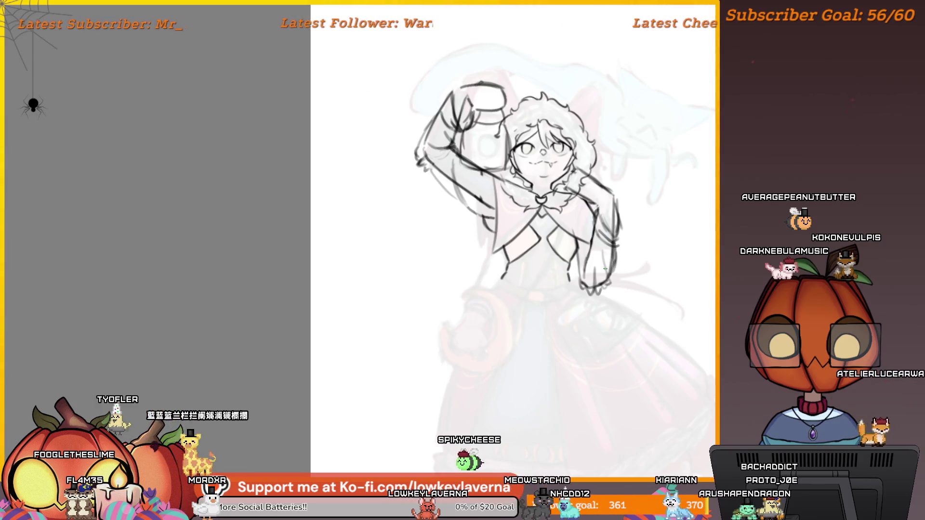
Mirror the canvas and ink the corset bodice side lines down to the right
key(m)
mouse_move(256, 357)
mouse_down()
mouse_move(598, 350)
mouse_move(748, 413)
mouse_up()
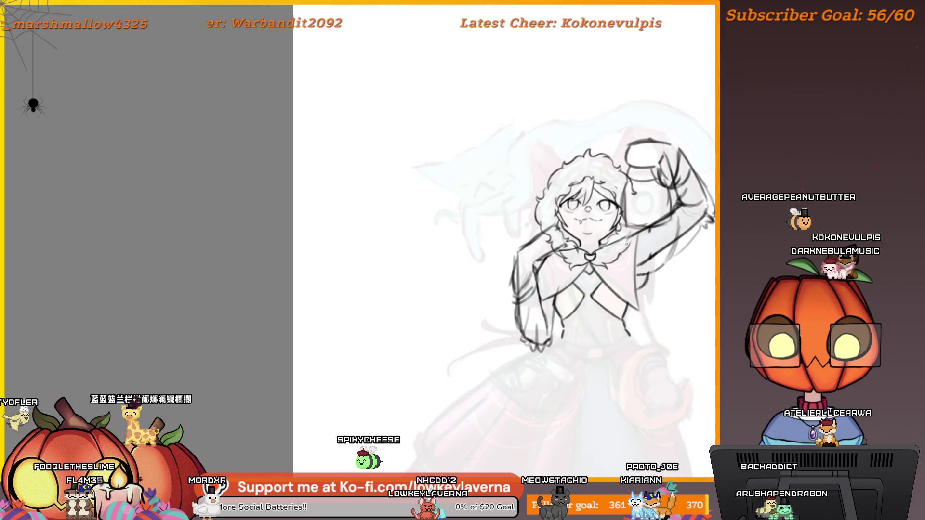
scroll(675, 196, up, 5)
scroll(615, 268, up, 2)
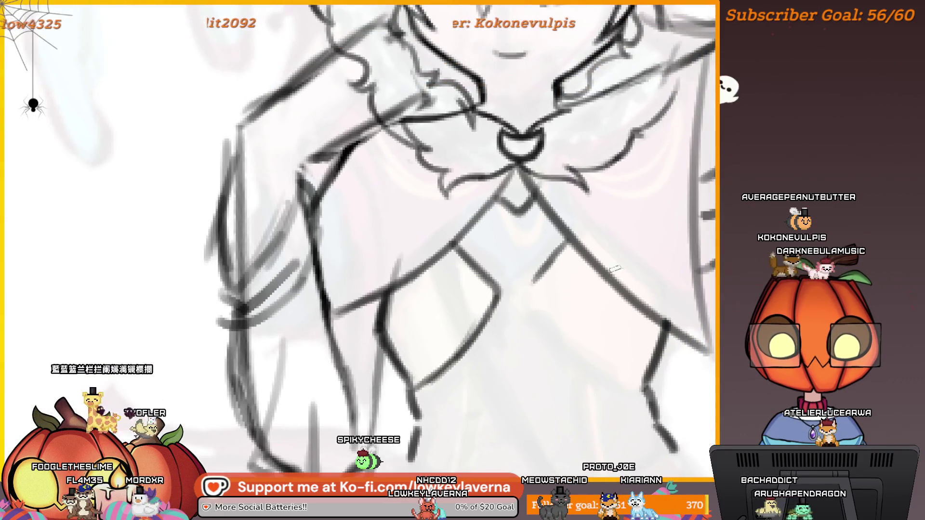
drag(530, 286, 542, 318)
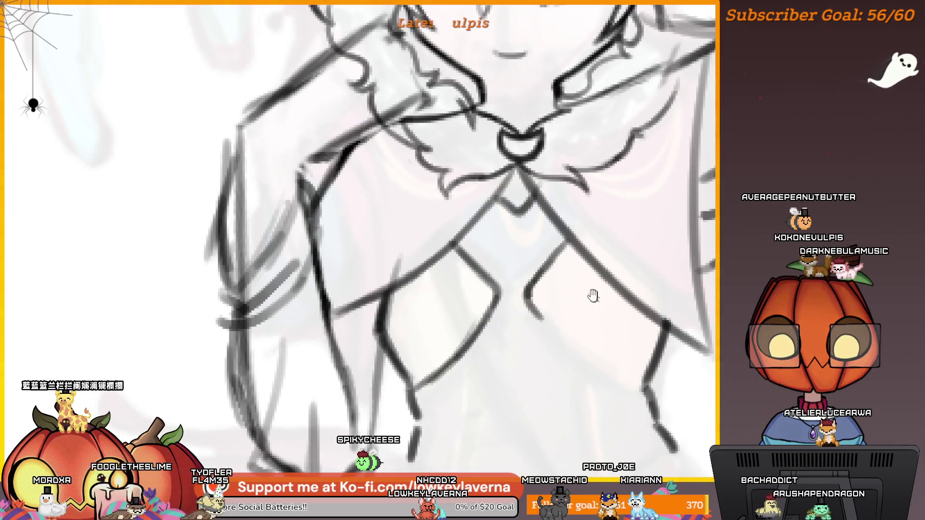
drag(593, 296, 557, 281)
mouse_move(506, 303)
mouse_down()
mouse_move(581, 358)
mouse_move(626, 342)
mouse_move(605, 331)
mouse_up()
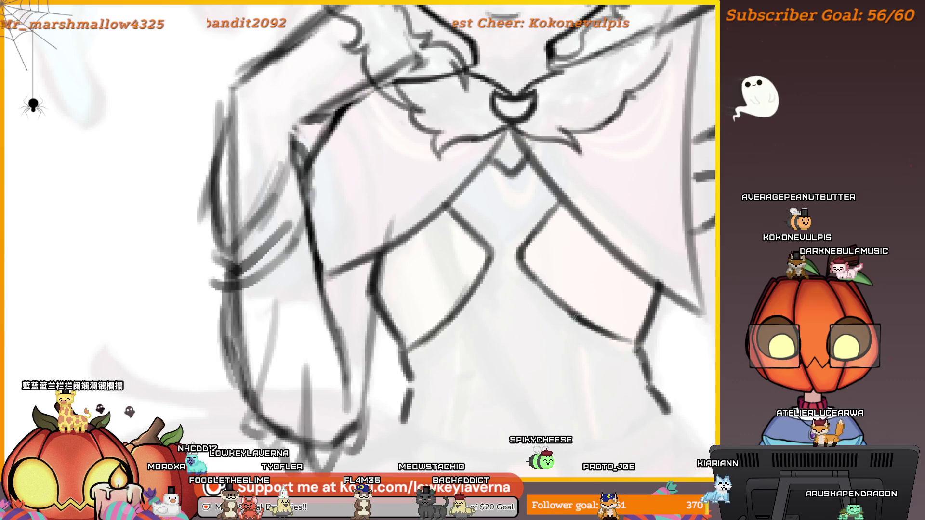
Ink the lower edge of the waistband, then zoom out to the whole figure
drag(584, 254, 585, 306)
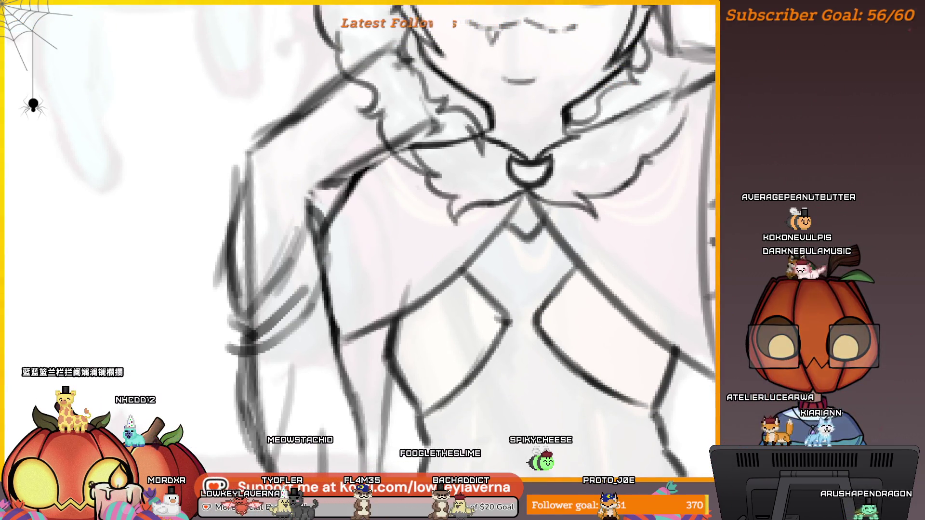
scroll(547, 200, down, 3)
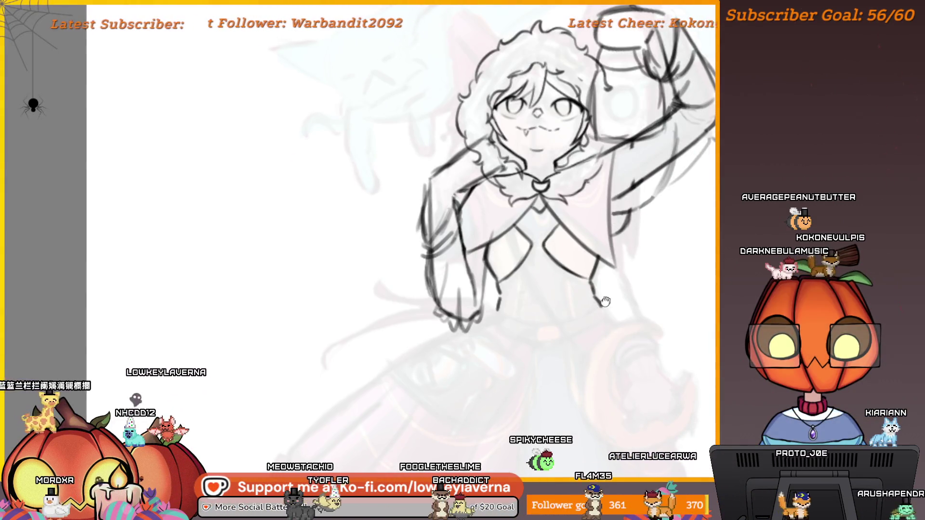
scroll(605, 301, up, 5)
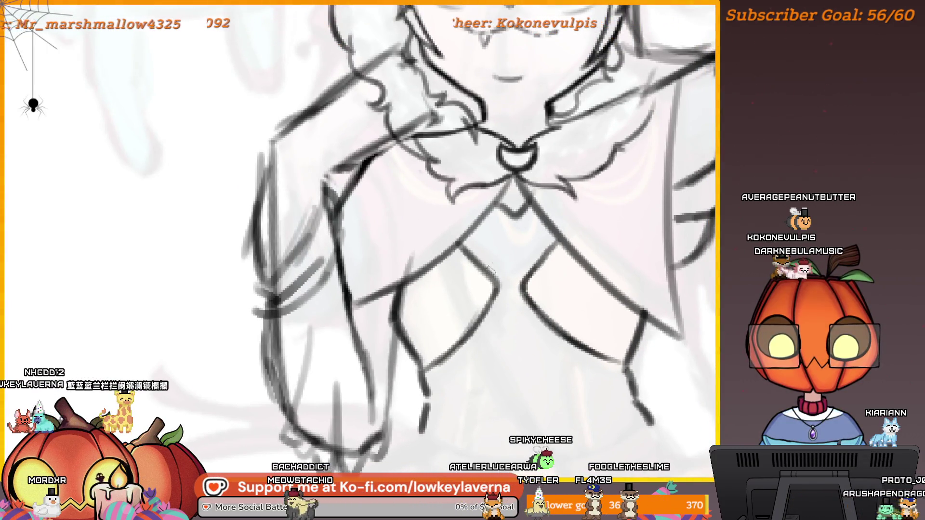
scroll(541, 289, down, 5)
scroll(566, 396, up, 3)
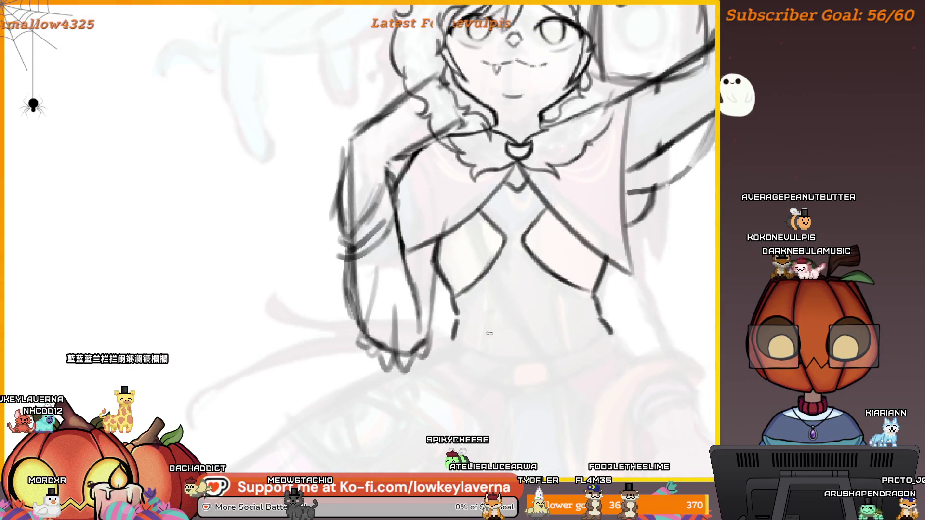
scroll(568, 308, up, 3)
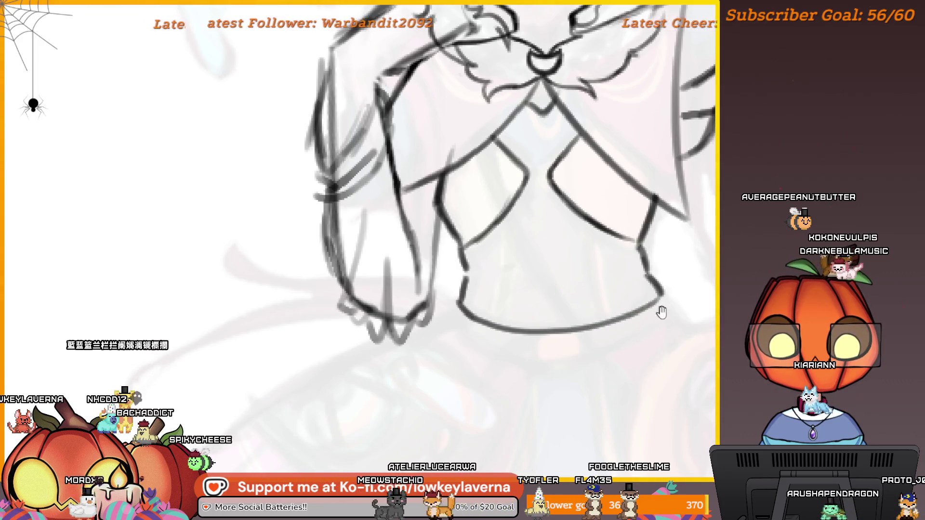
drag(661, 312, 669, 291)
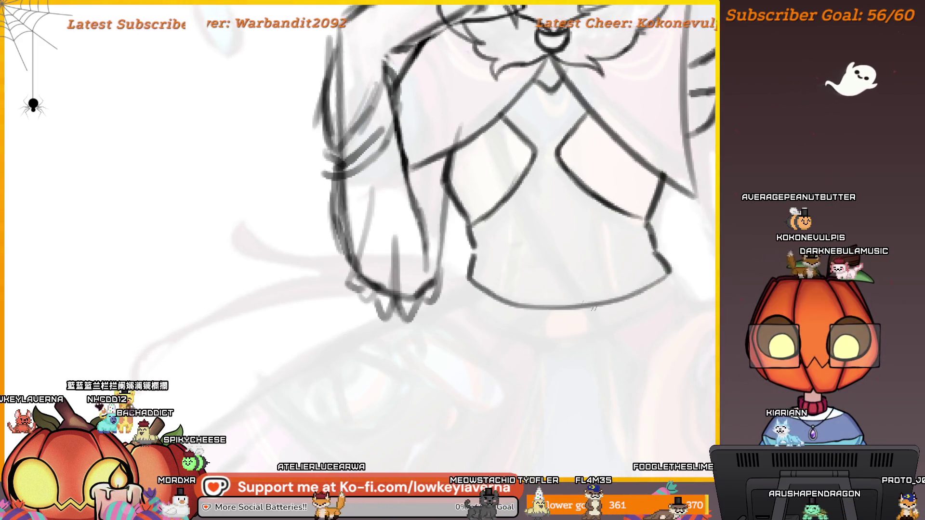
drag(594, 307, 591, 278)
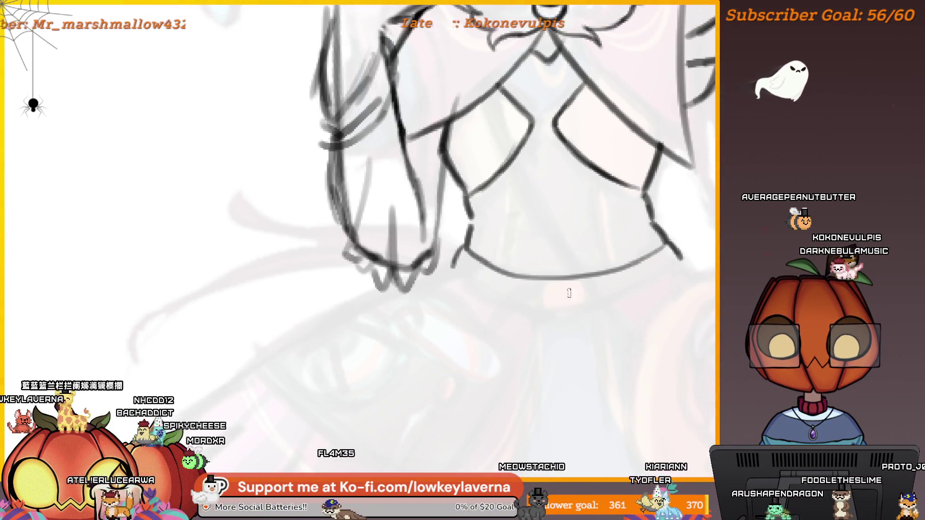
mouse_move(667, 239)
mouse_down()
mouse_move(613, 300)
mouse_move(569, 310)
mouse_move(474, 286)
mouse_up()
key(ctrl+0)
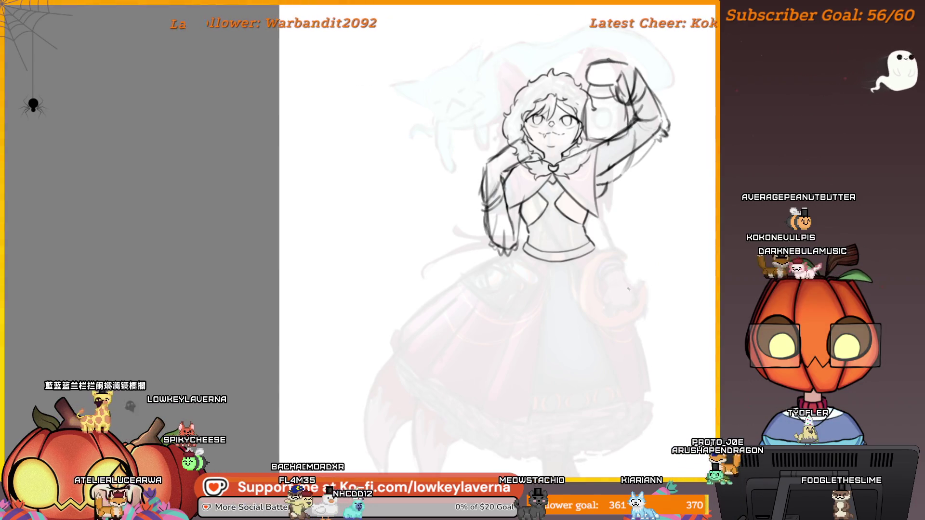
scroll(565, 278, up, 5)
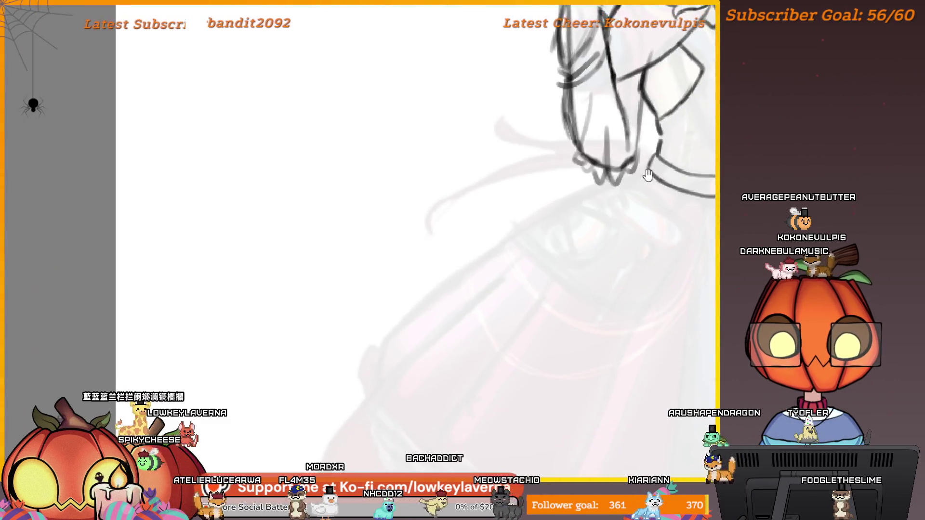
drag(658, 160, 440, 280)
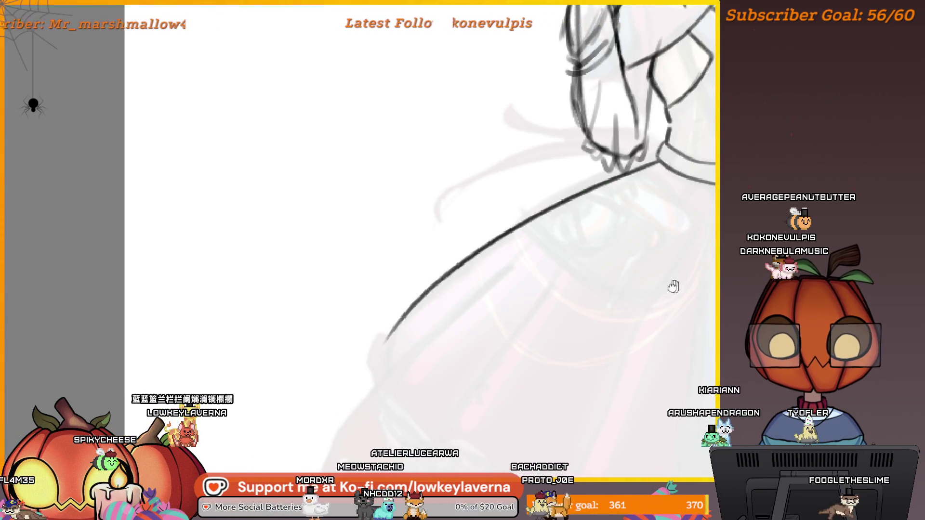
scroll(671, 285, down, 5)
scroll(598, 288, up, 1)
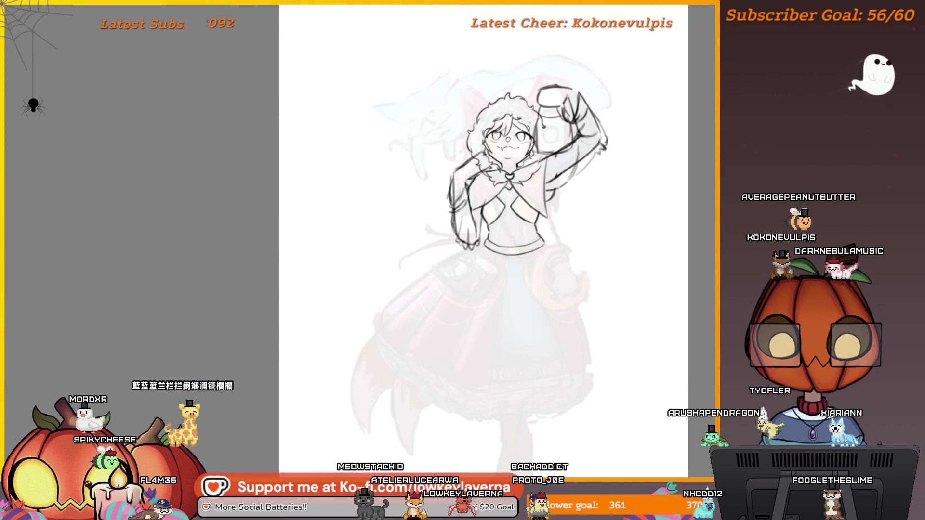
scroll(518, 221, up, 2)
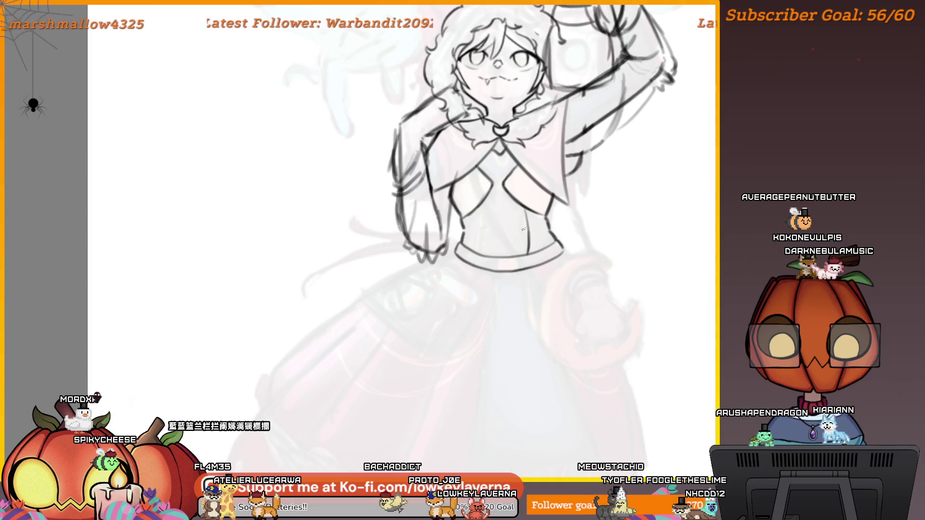
drag(523, 228, 530, 244)
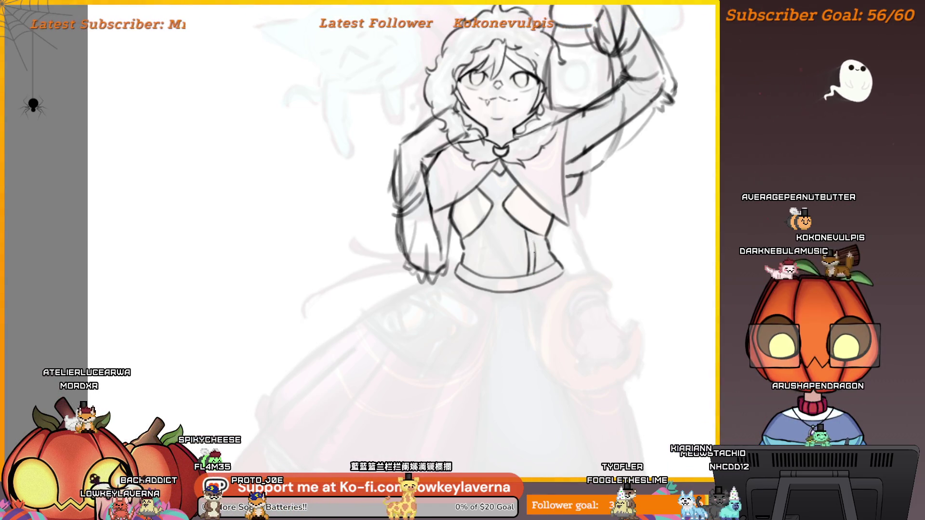
drag(530, 231, 555, 263)
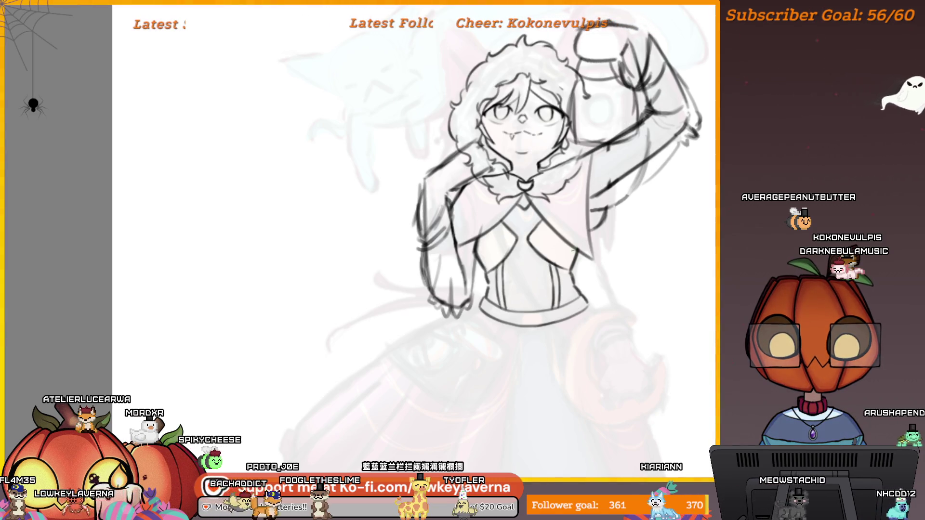
scroll(553, 280, down, 3)
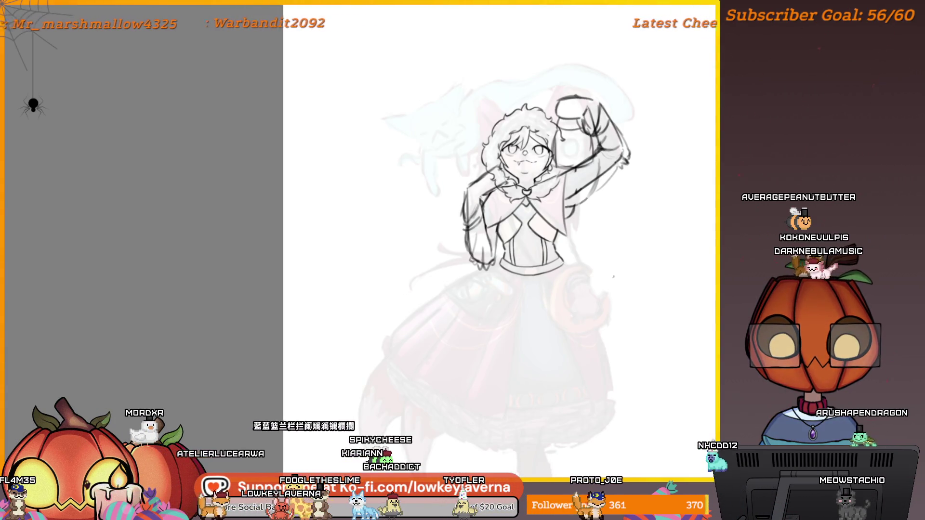
scroll(605, 289, down, 1)
key(m)
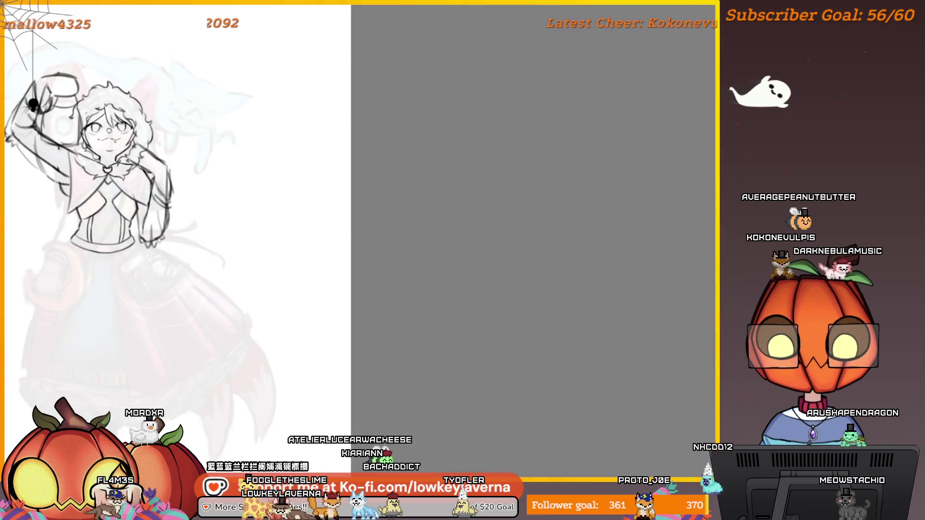
Draw the sash's two long parallel edges down from the waistband, redrawing the first one shorter
mouse_move(325, 244)
mouse_down()
mouse_move(421, 221)
mouse_move(438, 171)
mouse_move(407, 112)
mouse_up()
scroll(421, 221, up, 3)
drag(391, 154, 369, 147)
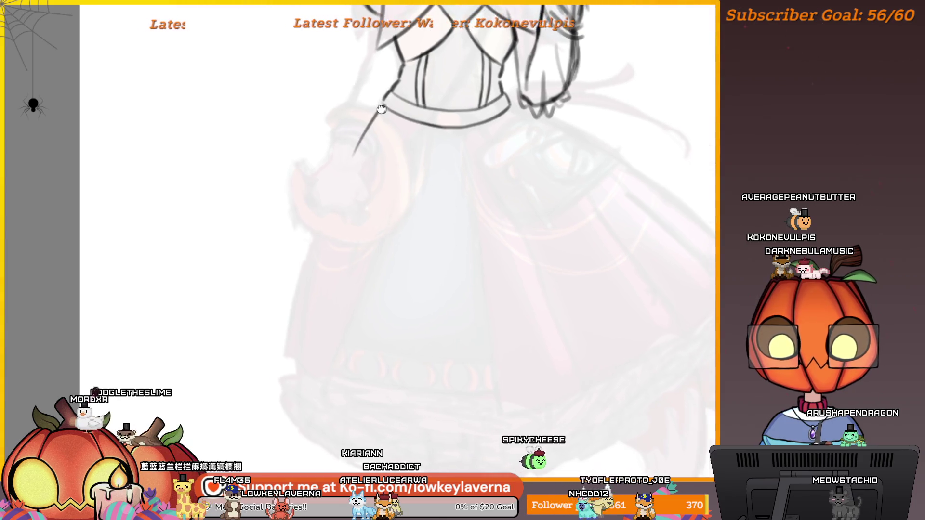
drag(381, 103, 282, 376)
key(ctrl+z)
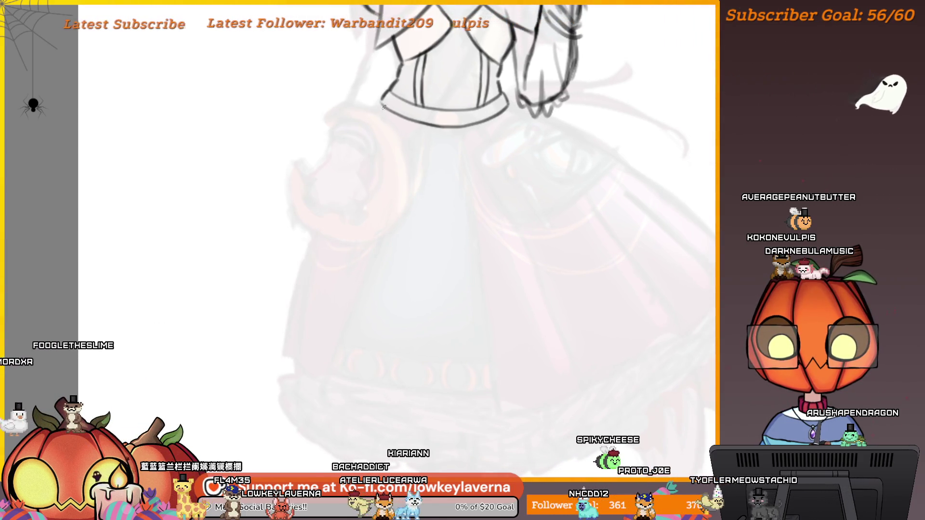
drag(383, 107, 284, 354)
drag(286, 337, 297, 345)
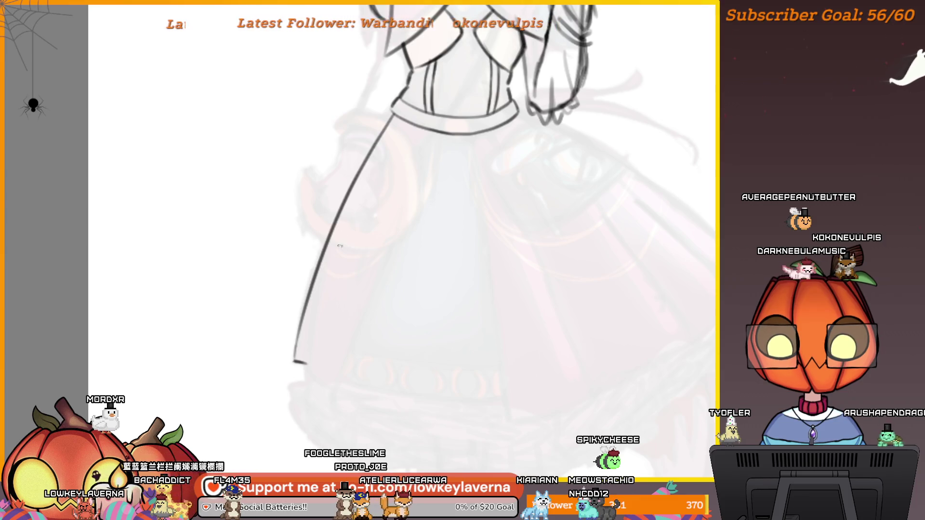
scroll(307, 344, up, 1)
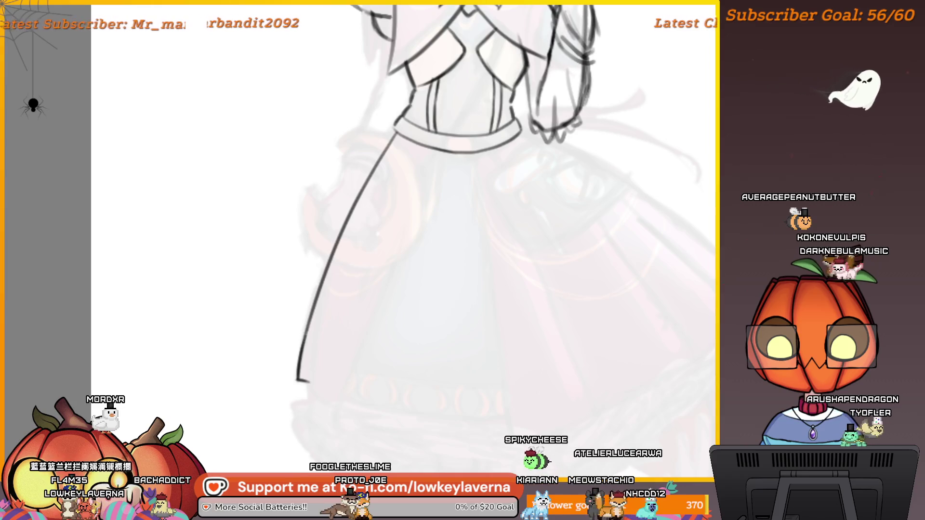
scroll(392, 170, right, 2)
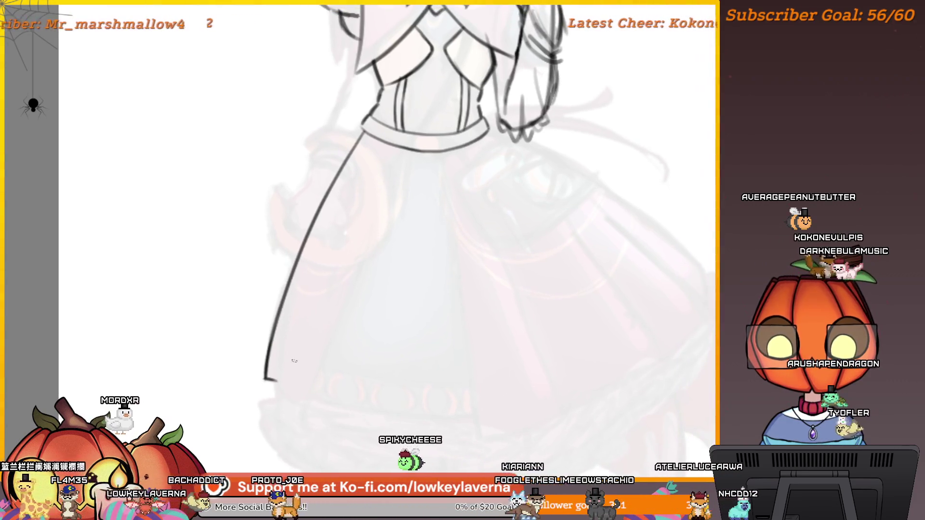
drag(278, 392, 367, 136)
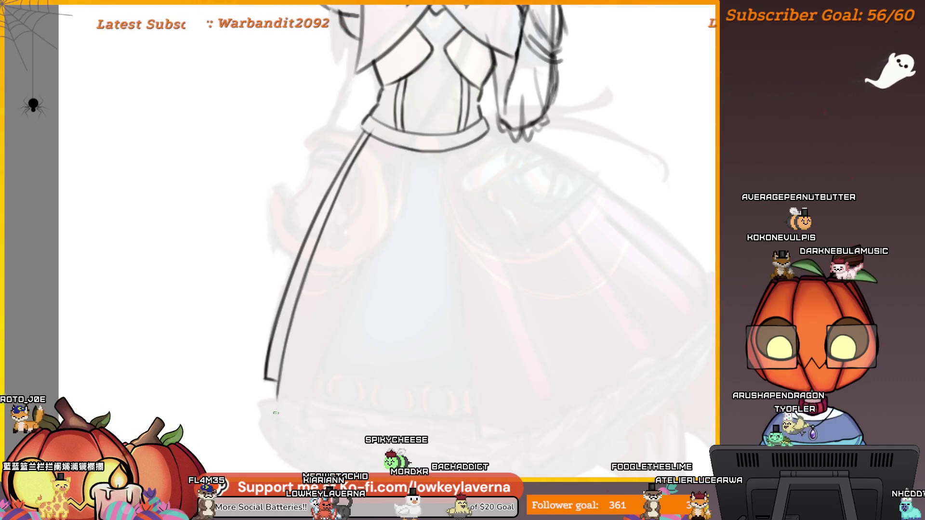
Check the sash in mirrored and zoomed views, undo the inner sash line, and enlarge the tool size
key(h)
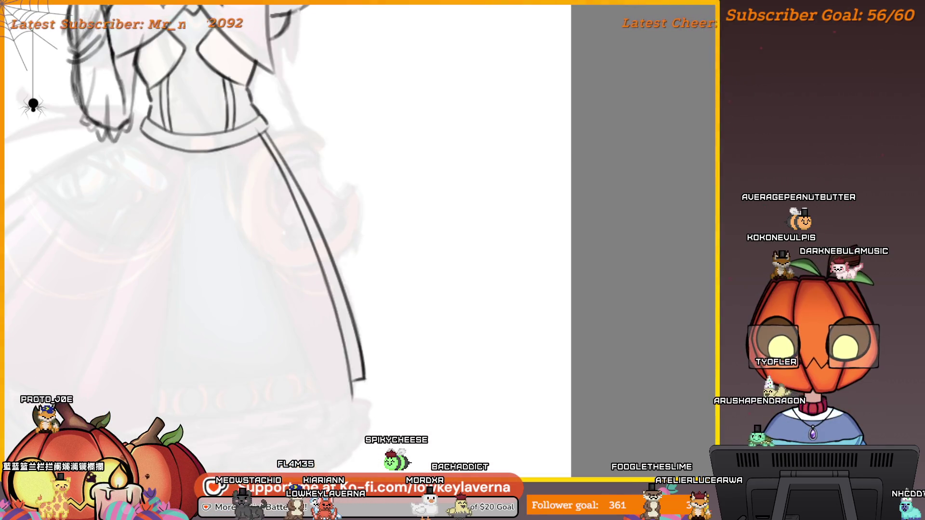
mouse_move(573, 333)
mouse_down()
mouse_move(588, 223)
mouse_move(574, 252)
mouse_move(532, 175)
mouse_up()
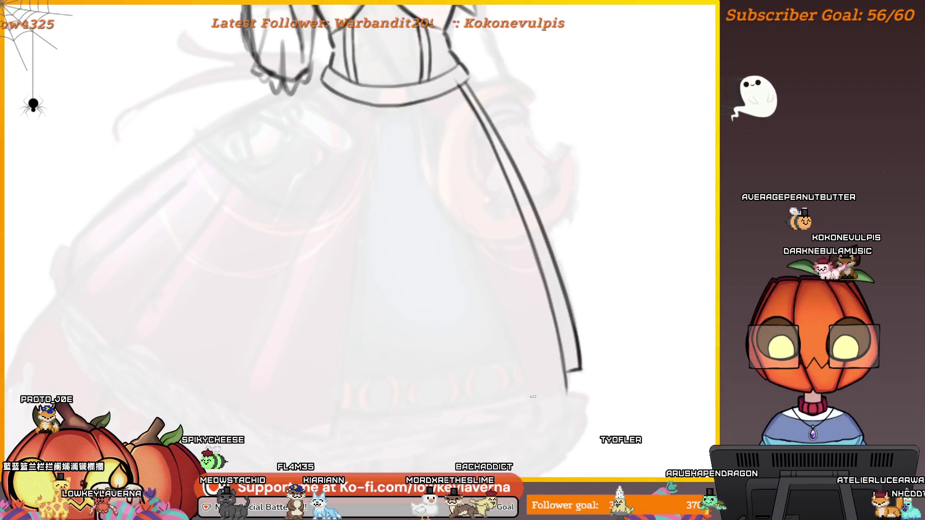
mouse_move(525, 377)
mouse_down()
mouse_move(540, 366)
mouse_move(490, 147)
mouse_move(533, 192)
mouse_up()
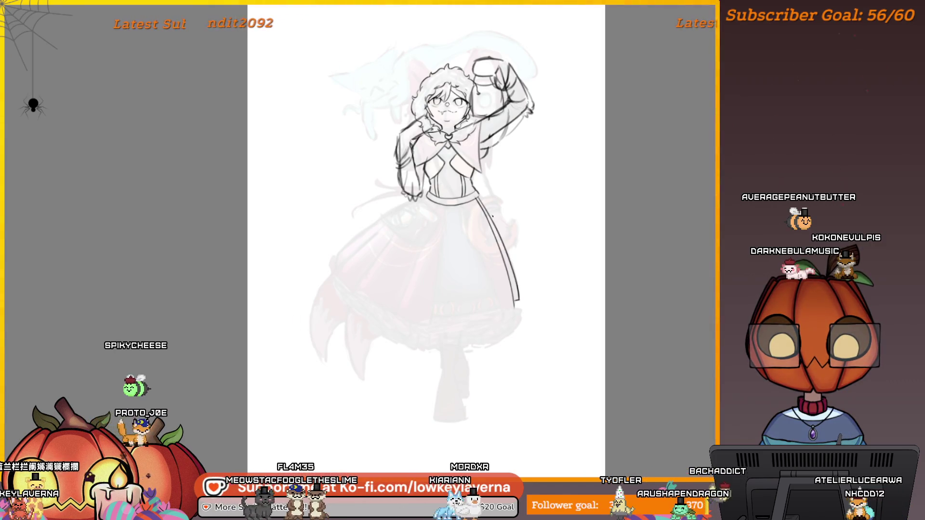
key(m)
mouse_move(384, 308)
mouse_down()
mouse_move(311, 227)
mouse_move(285, 223)
mouse_move(289, 105)
mouse_up()
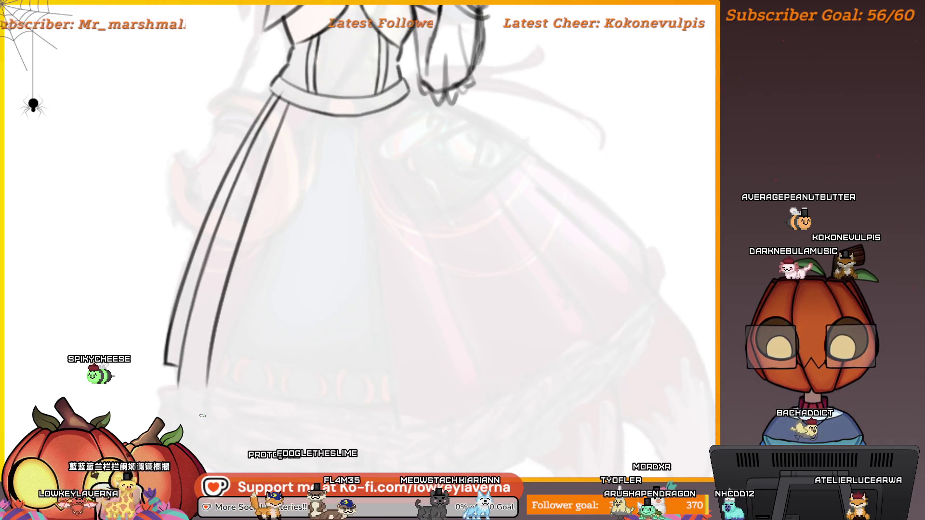
key(ctrl+z)
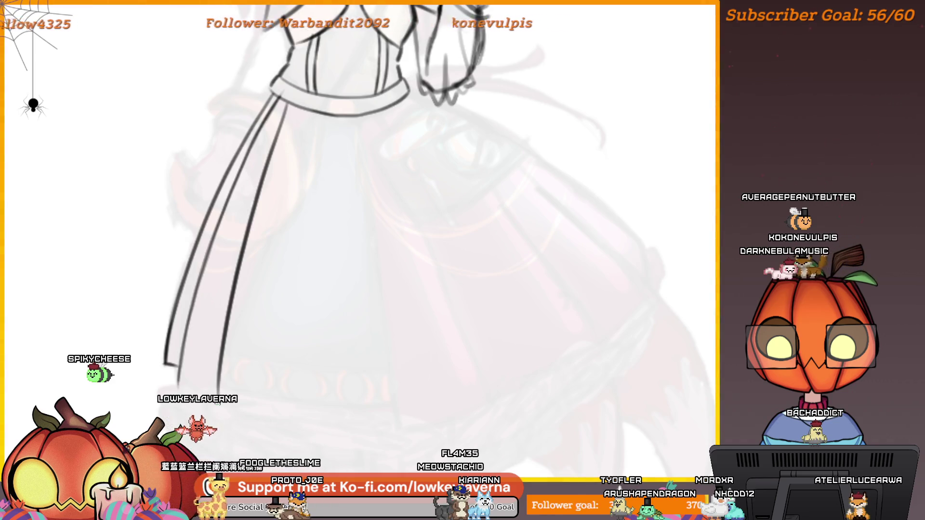
mouse_move(218, 404)
mouse_down()
mouse_move(554, 337)
mouse_move(426, 365)
mouse_move(538, 309)
mouse_up()
key(e)
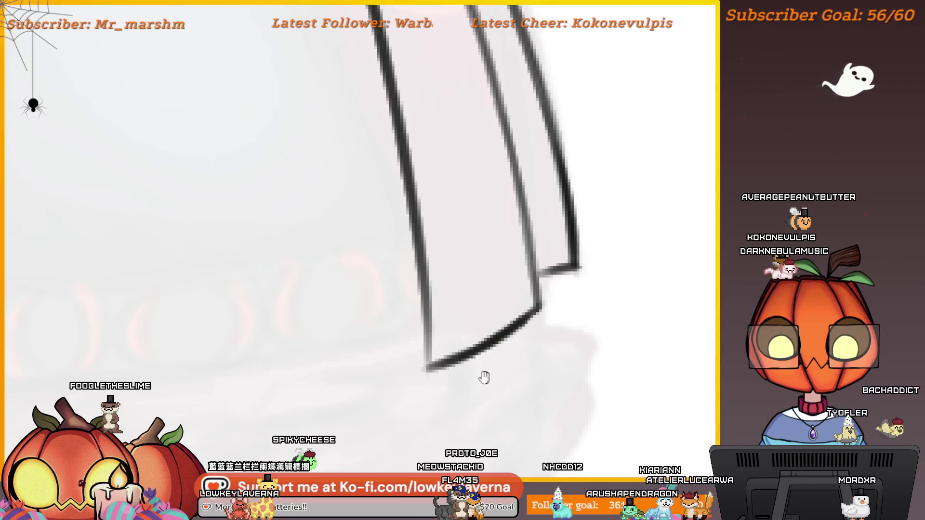
scroll(481, 378, down, 4)
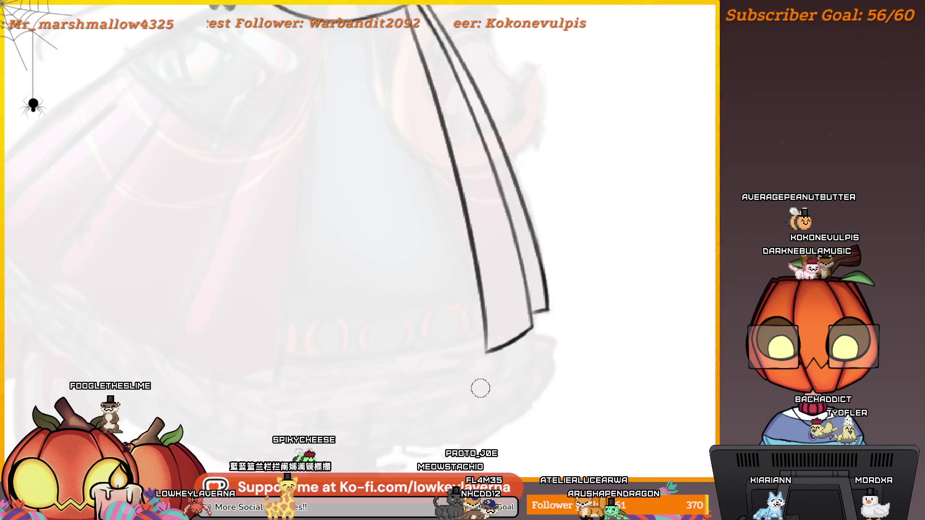
drag(524, 262, 579, 254)
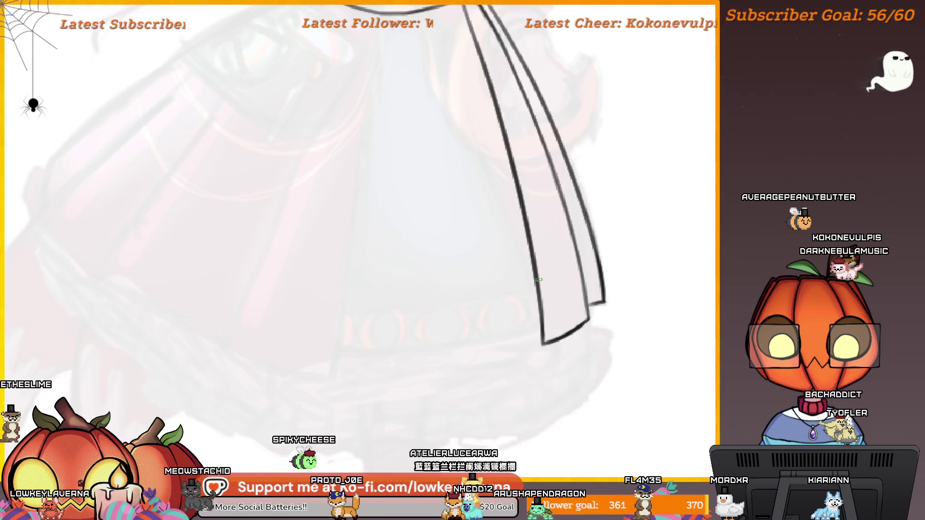
mouse_move(580, 221)
mouse_down()
mouse_move(589, 186)
mouse_move(586, 306)
mouse_move(523, 142)
mouse_up()
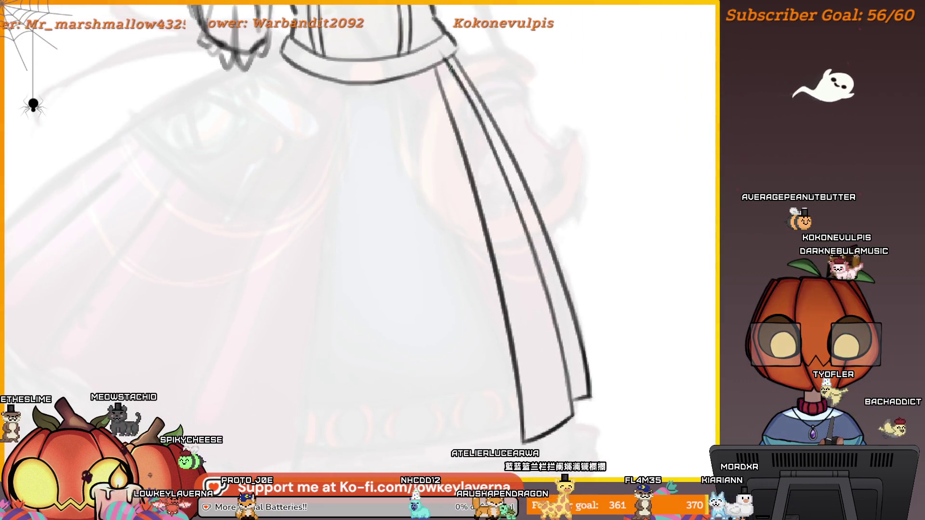
mouse_move(535, 73)
mouse_down()
mouse_move(535, 120)
mouse_move(577, 309)
mouse_up()
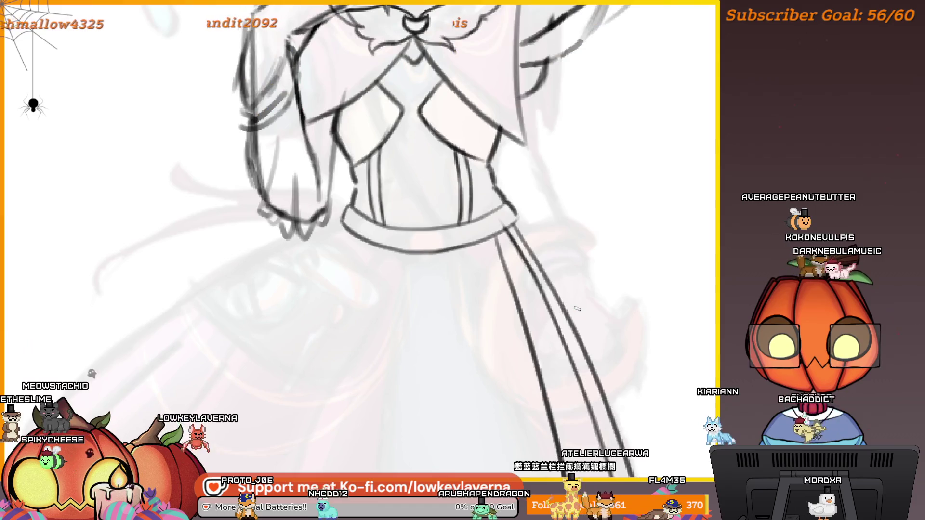
Zoom out and pan over the waistband and skirt to view the whole figure
scroll(577, 309, down, 3)
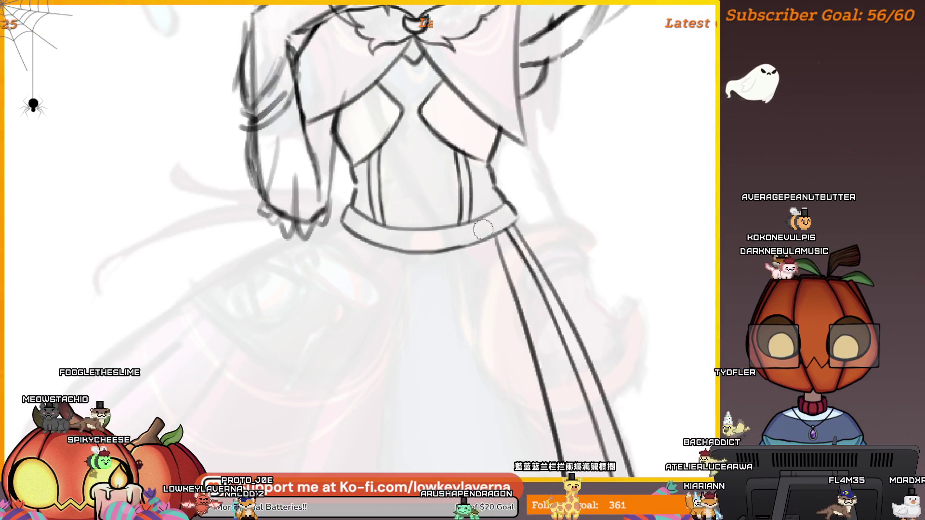
scroll(581, 244, down, 3)
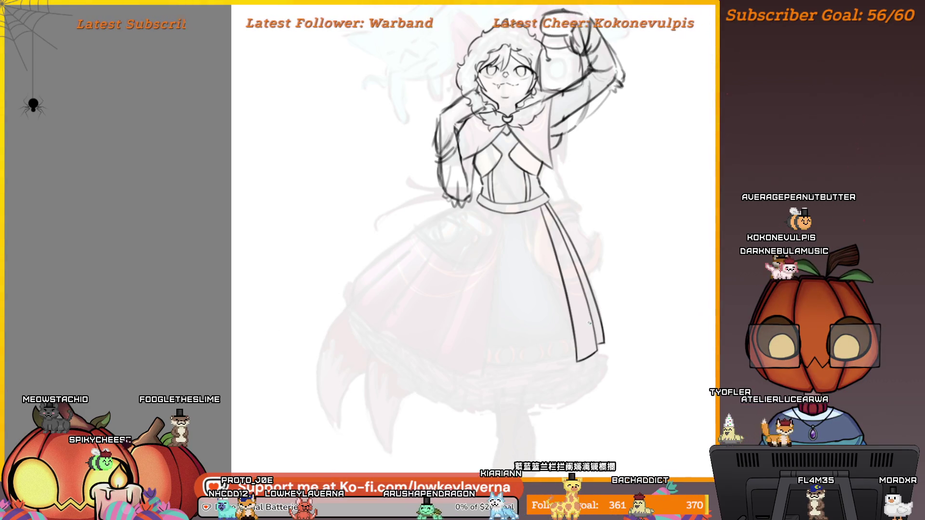
scroll(599, 282, down, 2)
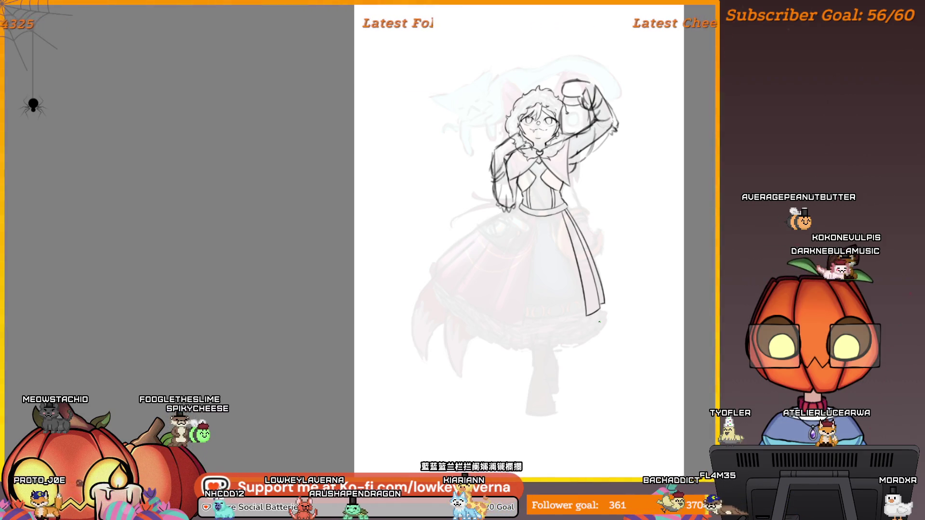
scroll(579, 291, up, 3)
drag(579, 292, 574, 236)
scroll(533, 140, up, 3)
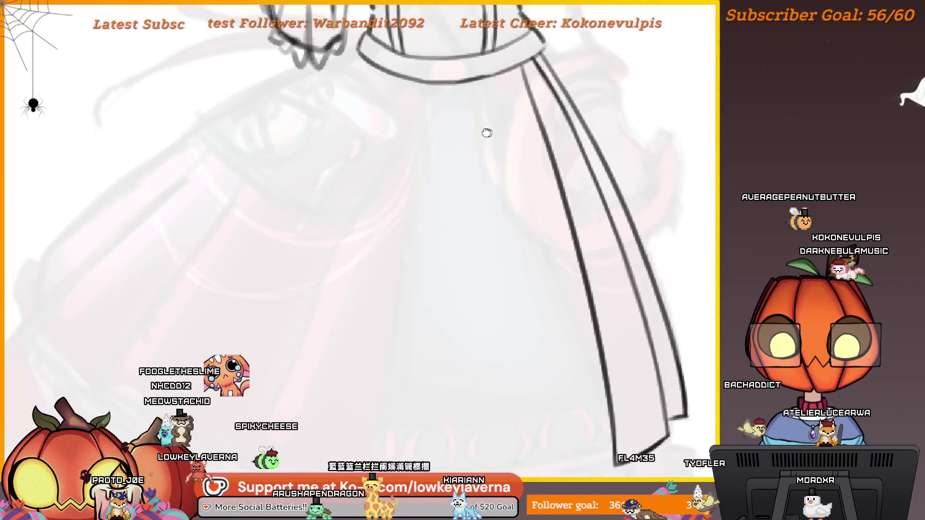
scroll(463, 216, down, 4)
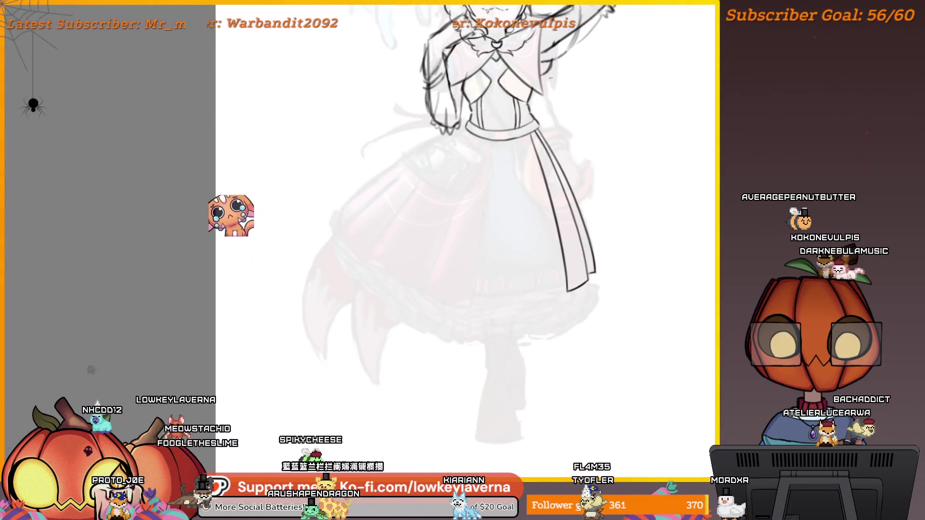
scroll(652, 258, down, 3)
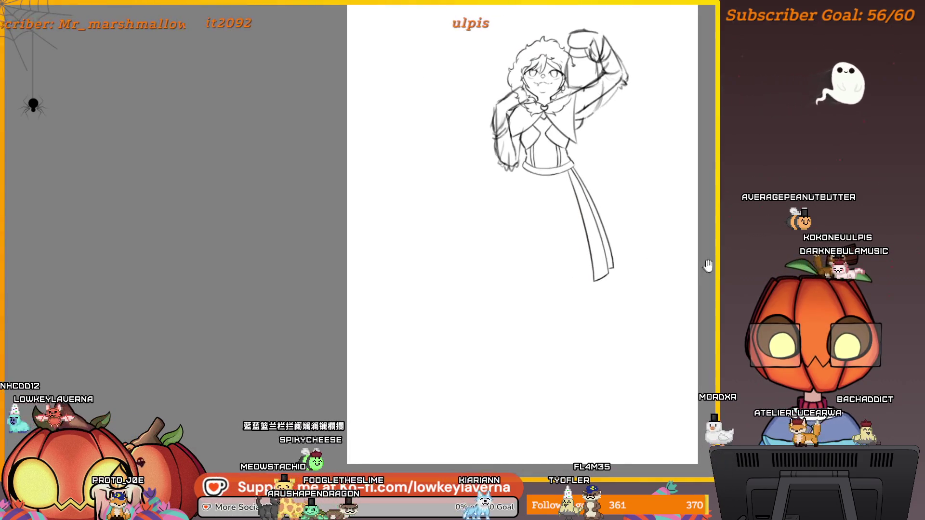
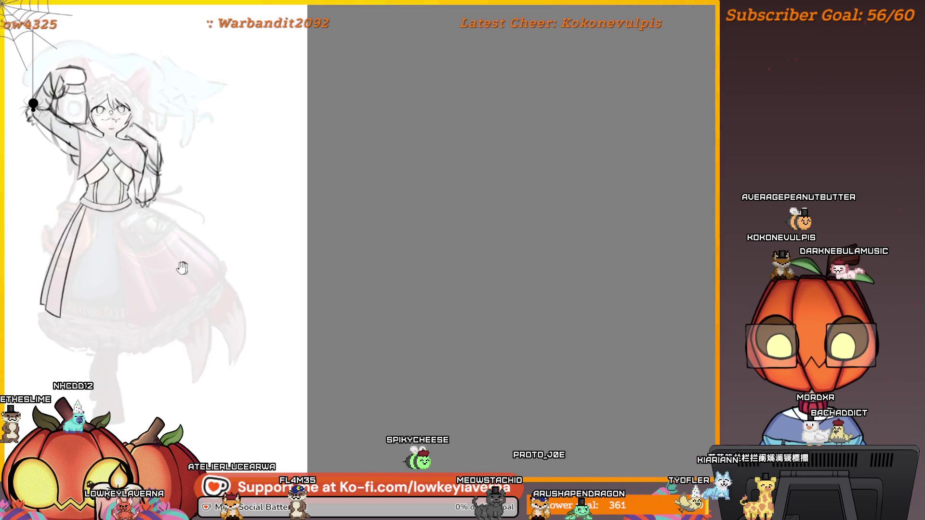
Ink the front skirt panel's right edge line in close view
drag(182, 268, 521, 268)
scroll(516, 181, up, 5)
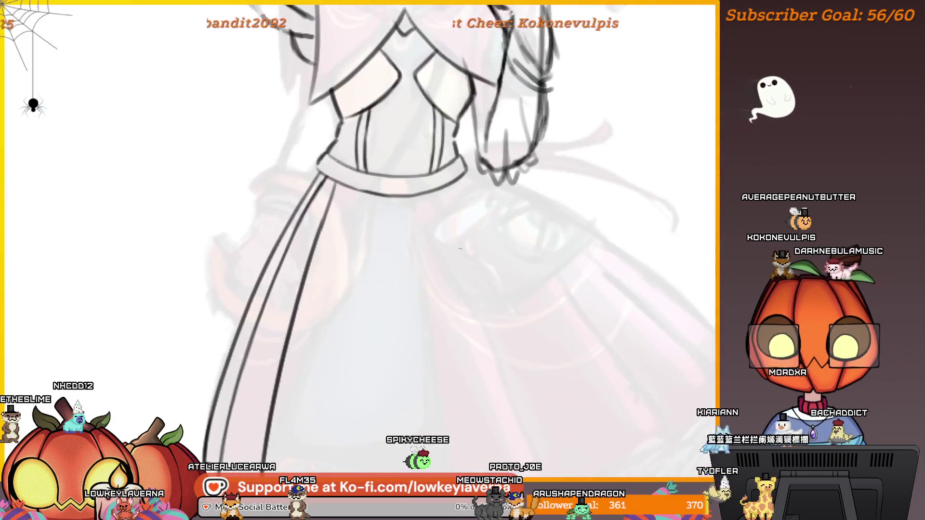
drag(486, 67, 525, 412)
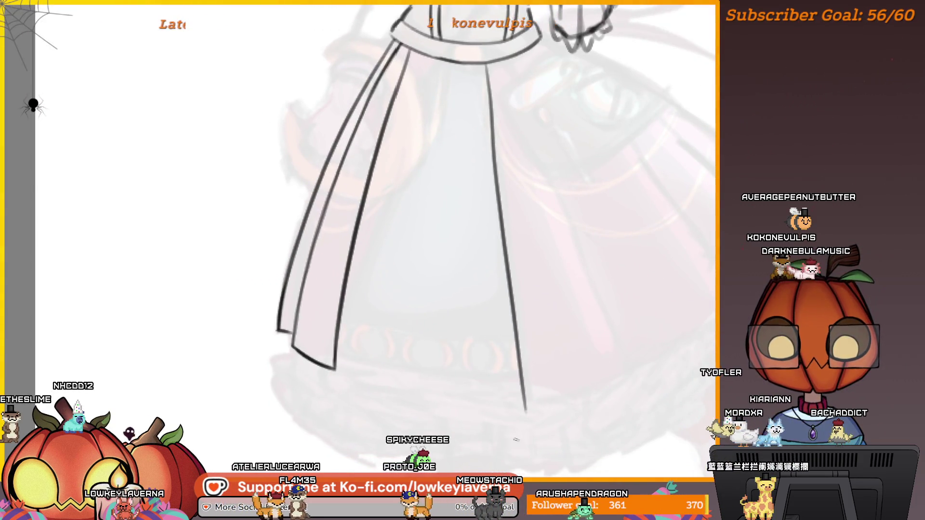
Draw the curved hem sweeping up to the skirt's right side, undoing failed attempts
mouse_move(612, 374)
mouse_down()
mouse_move(311, 377)
mouse_move(559, 384)
mouse_up()
key(ctrl+z)
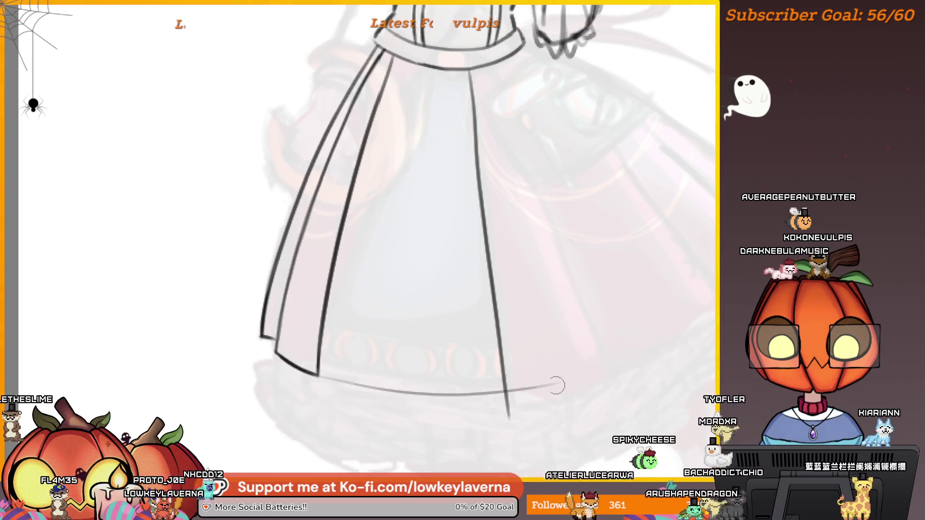
key(ctrl+z)
drag(505, 399, 509, 417)
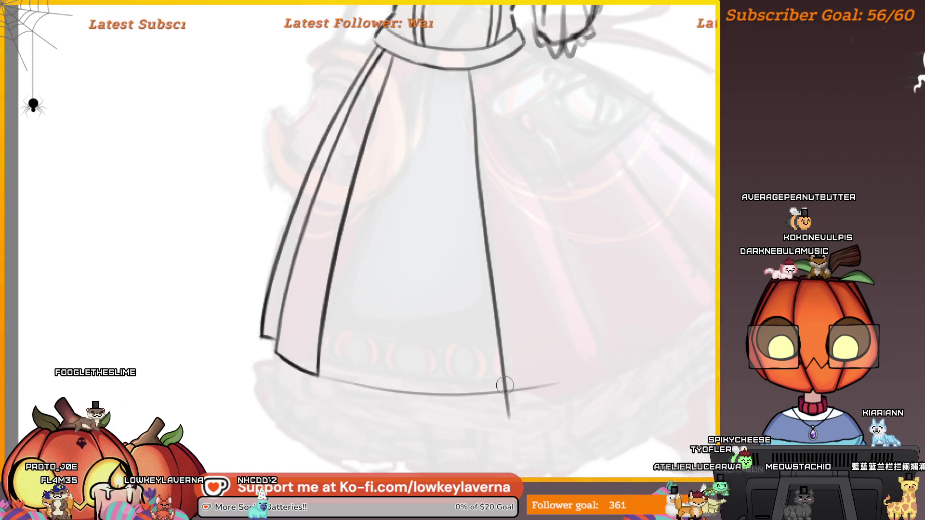
key(ctrl+z)
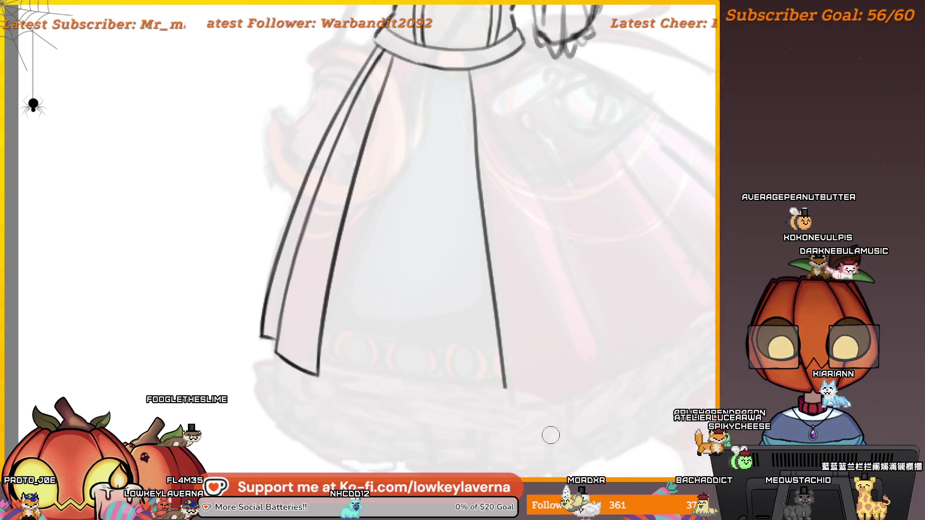
scroll(560, 429, up, 3)
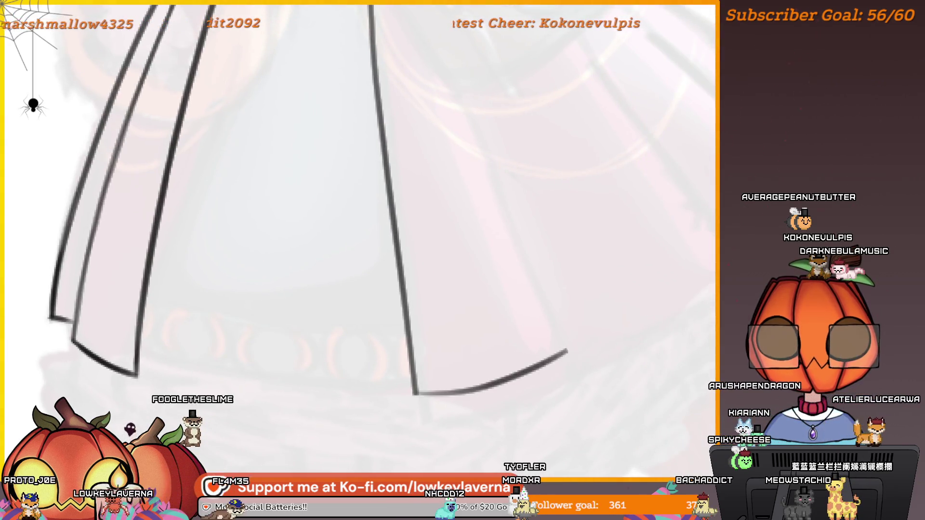
scroll(464, 397, down, 5)
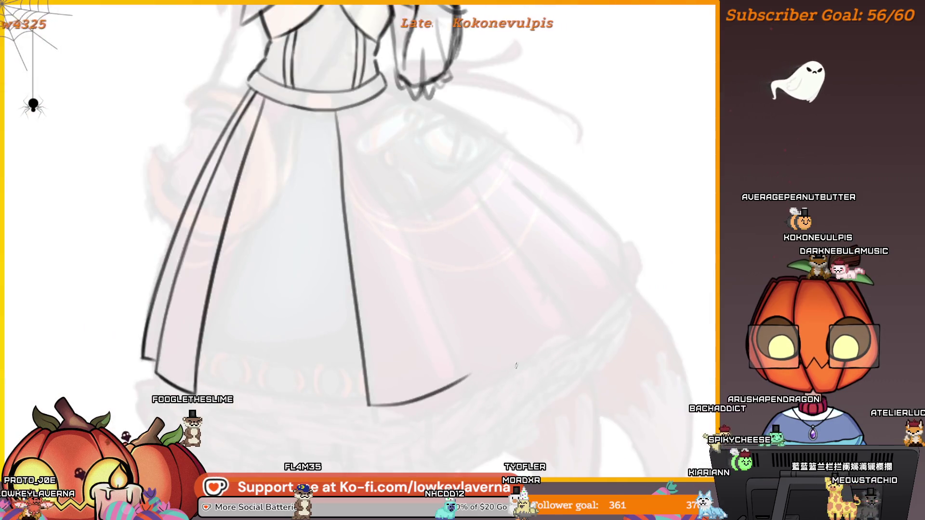
drag(518, 388, 613, 319)
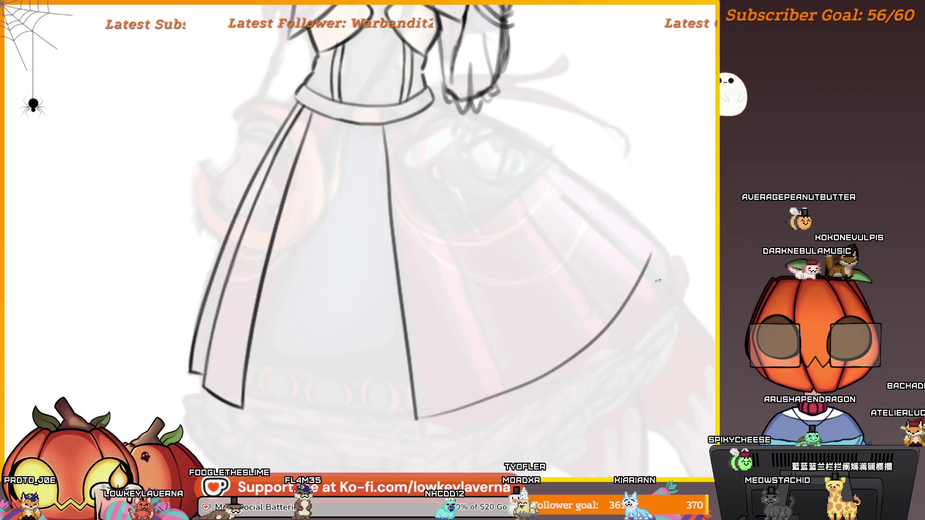
Mirror the canvas horizontally and draw a long straight pleat edge down the skirt
drag(658, 281, 572, 281)
key(m)
drag(274, 310, 618, 331)
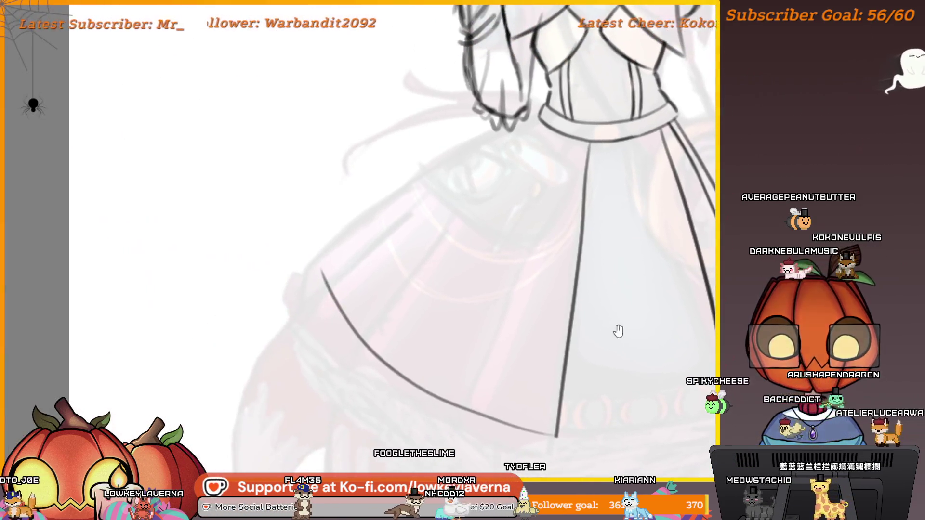
mouse_move(537, 223)
mouse_down()
mouse_move(584, 231)
mouse_move(587, 216)
mouse_move(618, 199)
mouse_up()
drag(653, 170, 434, 323)
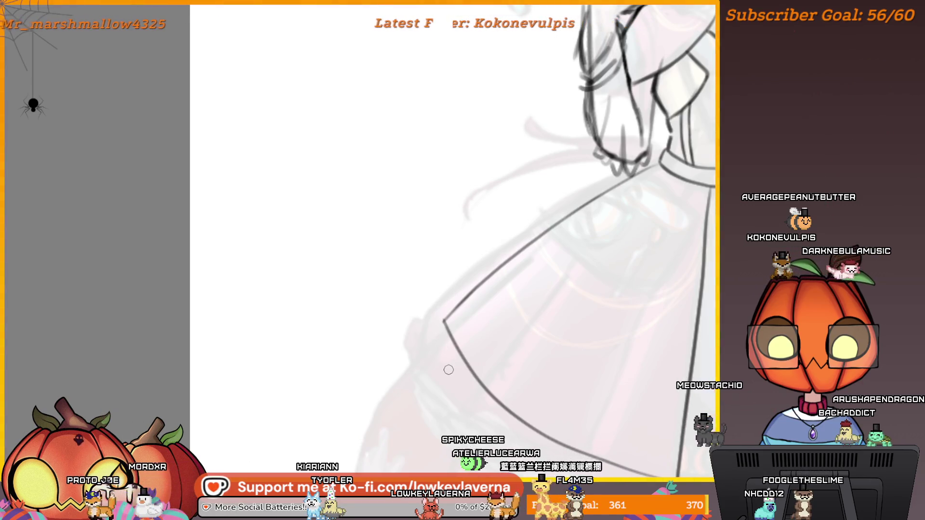
Extend the short skirt line into a full-length pleat stroke
mouse_move(714, 331)
mouse_down()
mouse_move(564, 294)
mouse_move(593, 345)
mouse_move(570, 410)
mouse_up()
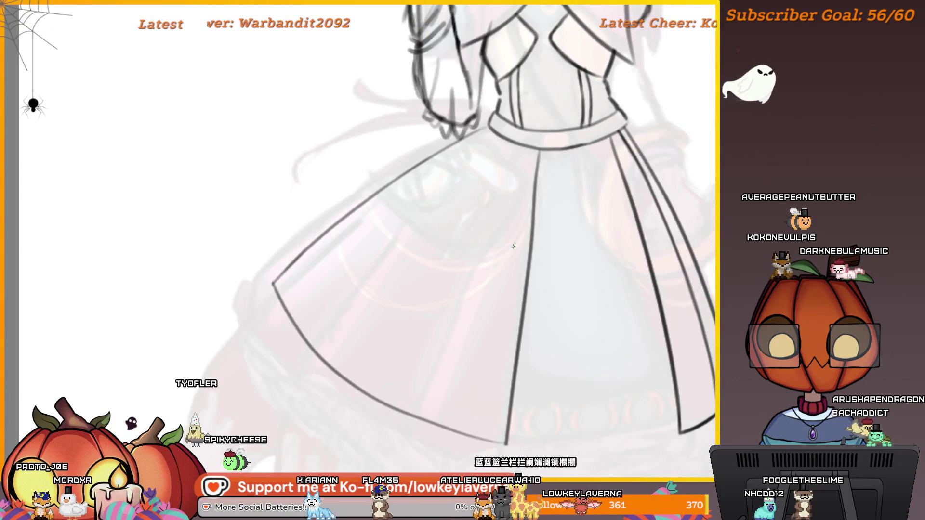
drag(534, 139, 523, 116)
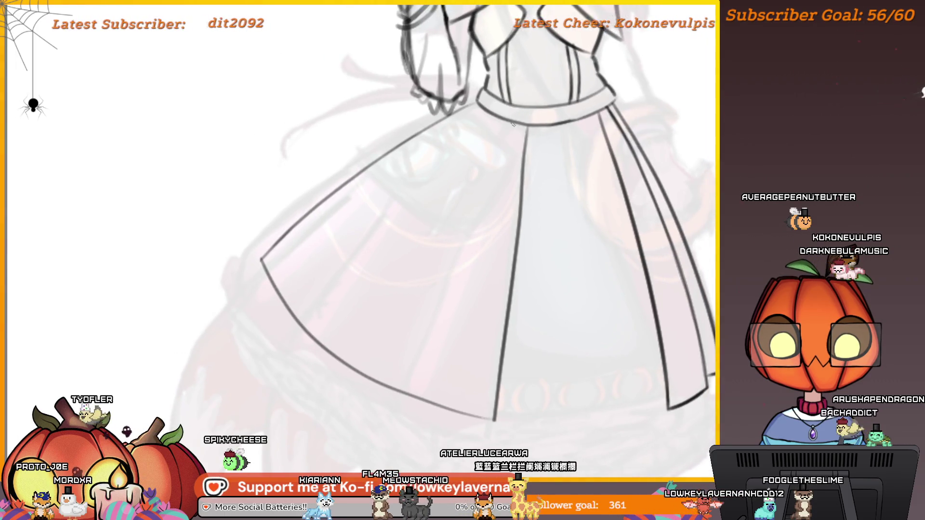
drag(455, 223, 444, 224)
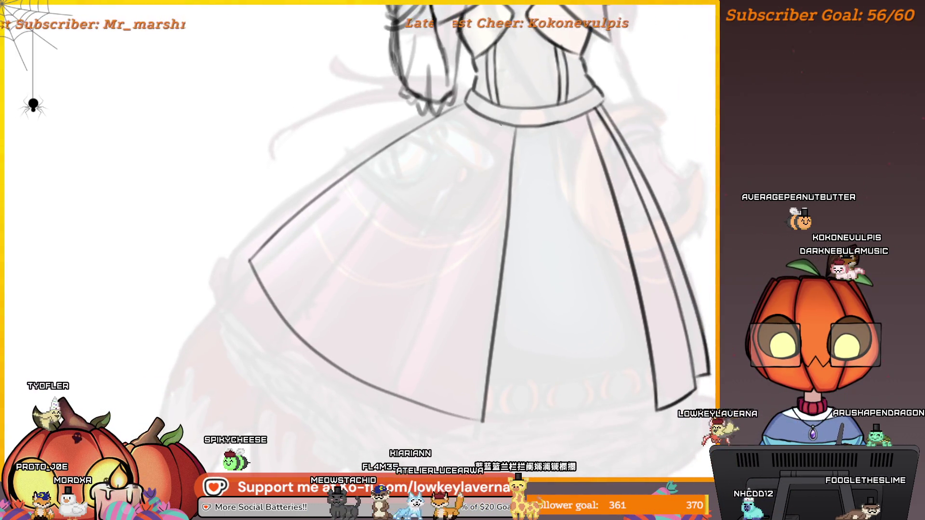
drag(501, 126, 382, 384)
mouse_move(413, 316)
mouse_down()
mouse_move(418, 290)
mouse_move(405, 343)
mouse_up()
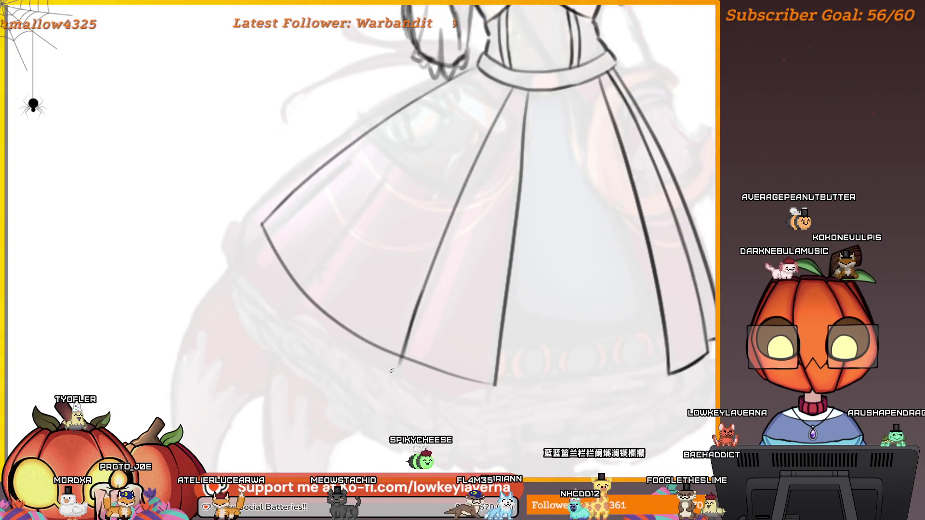
mouse_move(392, 370)
mouse_down()
mouse_move(572, 384)
mouse_move(640, 410)
mouse_up()
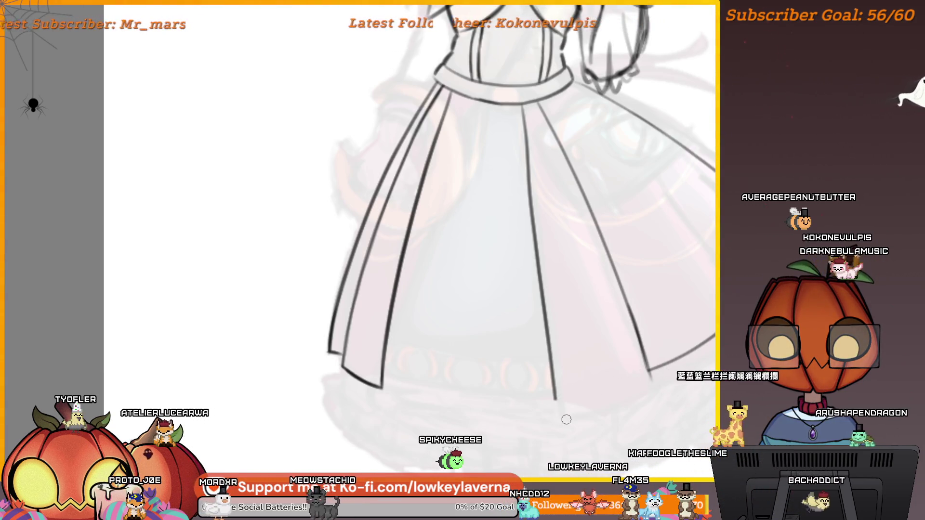
drag(566, 420, 670, 340)
drag(675, 378, 700, 359)
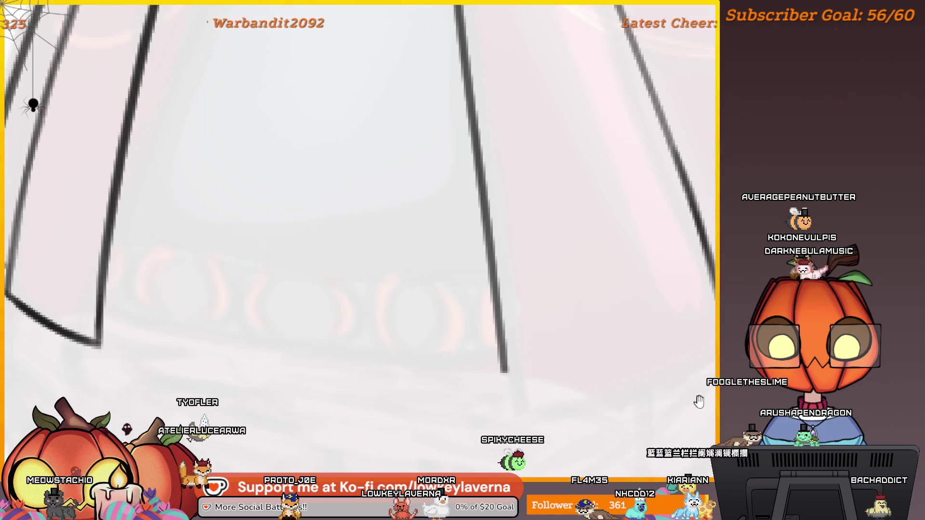
Draw a curved hem stroke from the middle pleat line's bottom to the skirt's right corner
mouse_move(700, 405)
mouse_down()
mouse_move(657, 419)
mouse_move(636, 408)
mouse_move(634, 392)
mouse_up()
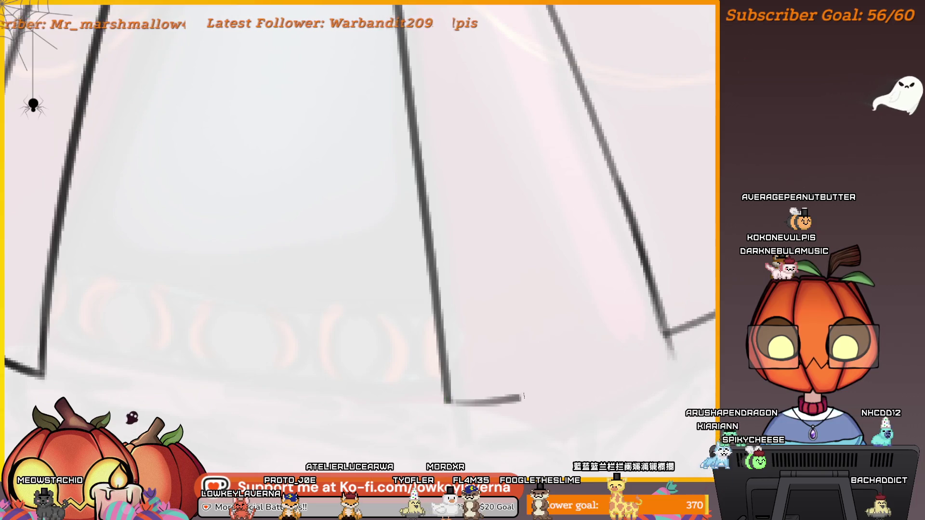
drag(453, 403, 673, 340)
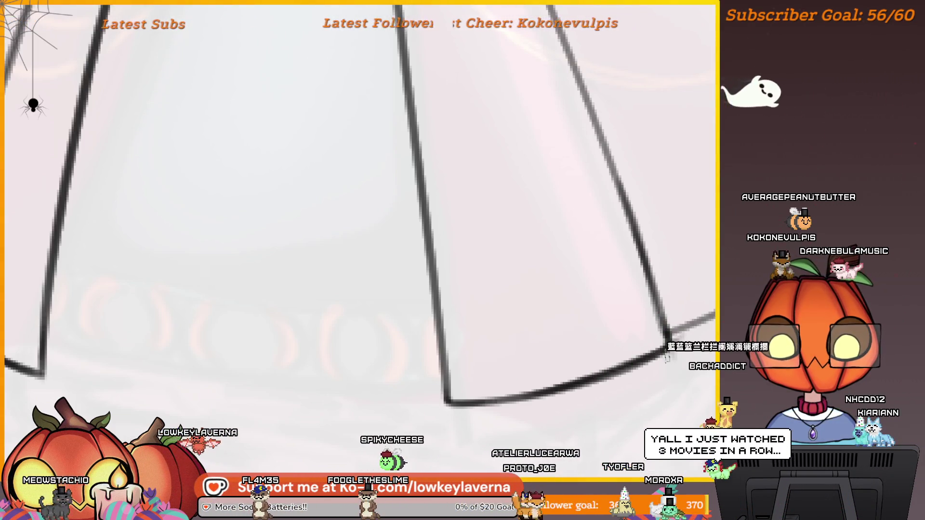
scroll(530, 406, right, 5)
scroll(530, 407, up, 2)
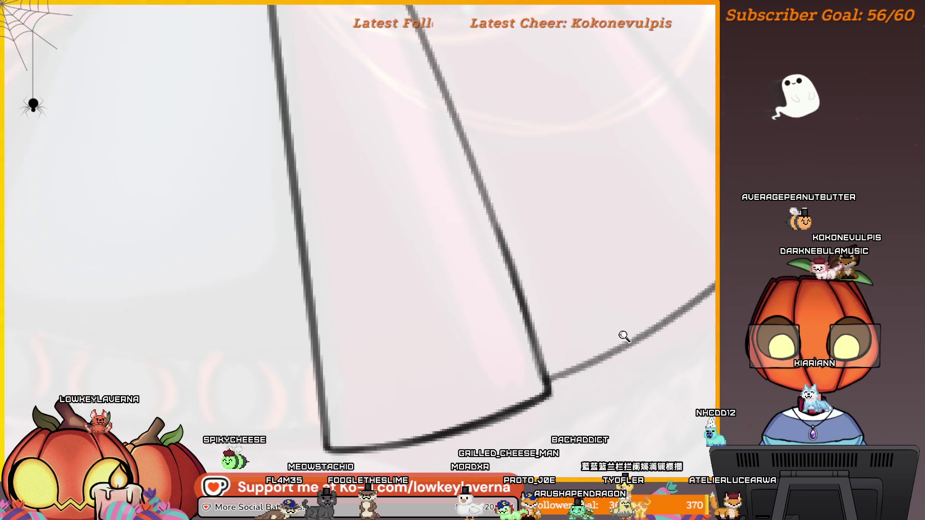
scroll(665, 328, down, 5)
drag(681, 322, 653, 375)
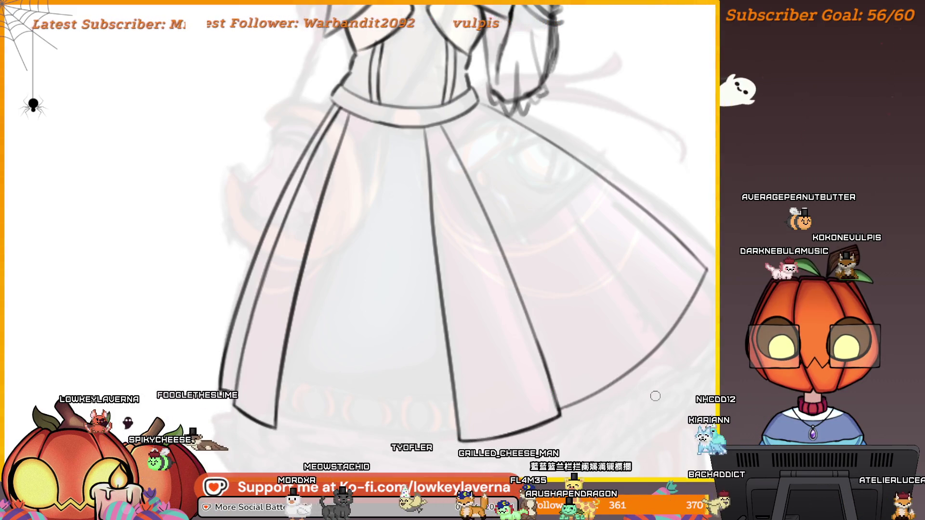
mouse_move(418, 382)
mouse_down()
mouse_move(237, 377)
mouse_move(582, 369)
mouse_up()
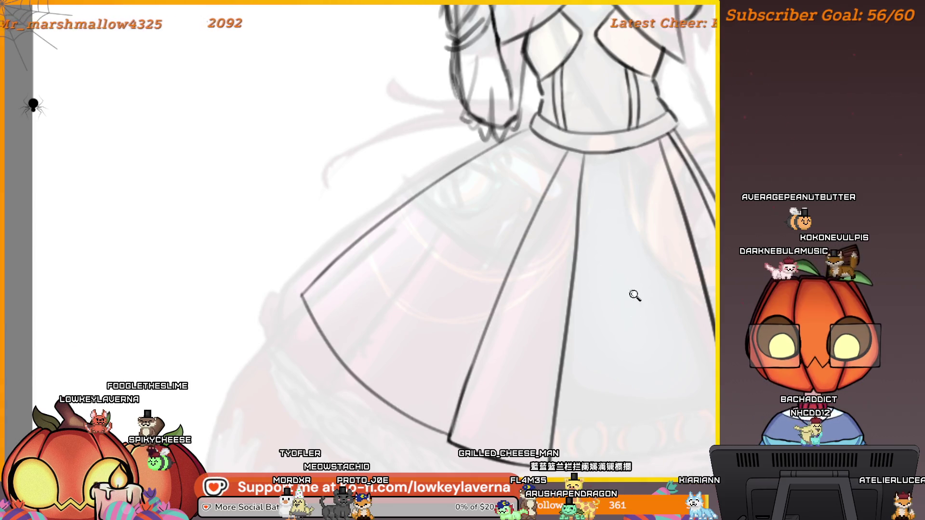
scroll(634, 293, down, 3)
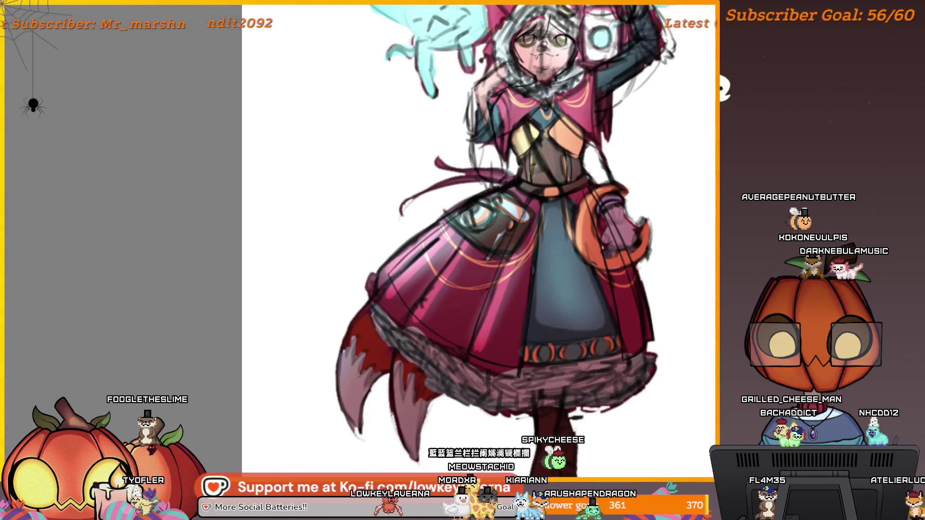
Undo the long skirt-edge stroke and redraw it as a shorter black line
scroll(658, 310, down, 3)
drag(674, 309, 650, 317)
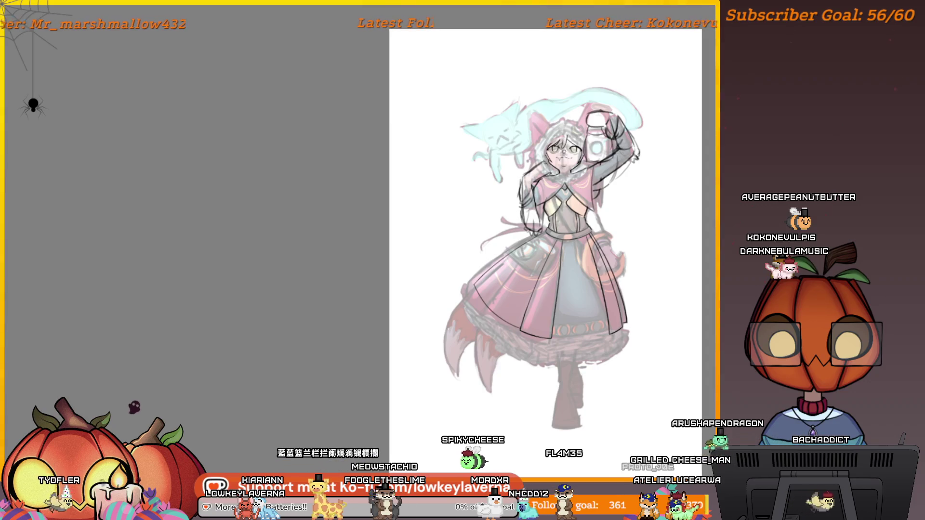
click(509, 265)
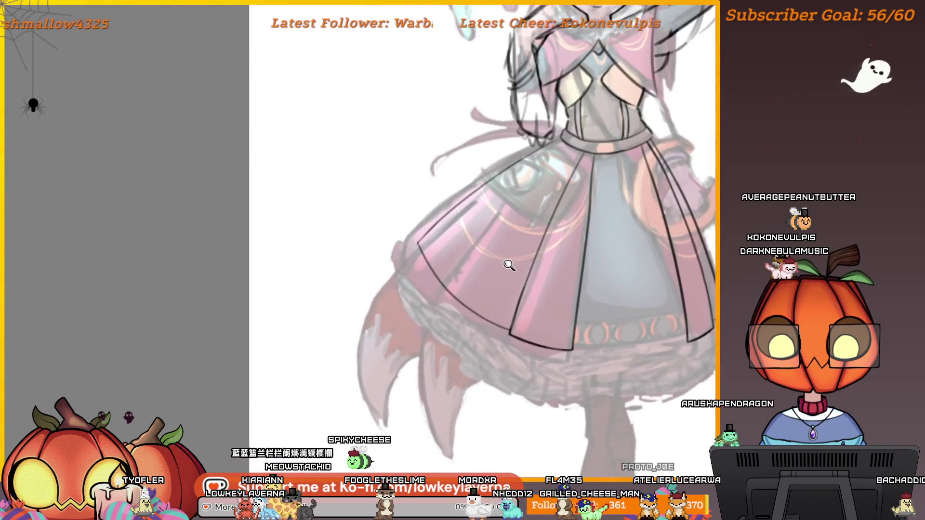
drag(564, 328, 557, 348)
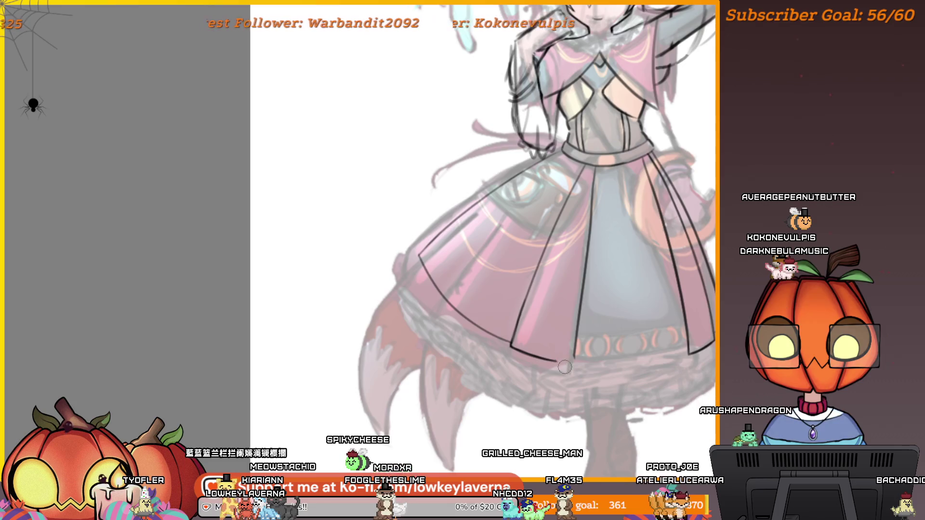
key(ctrl+z)
drag(419, 255, 430, 281)
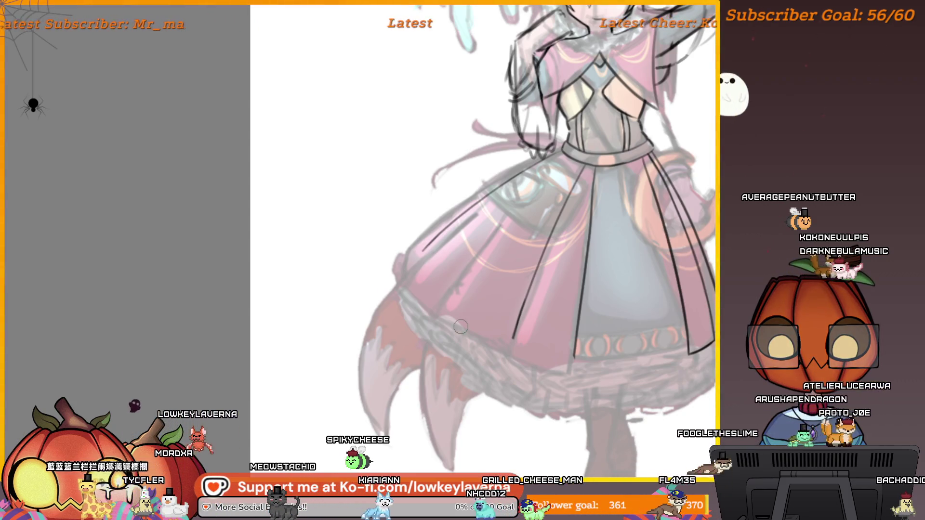
scroll(588, 295, up, 5)
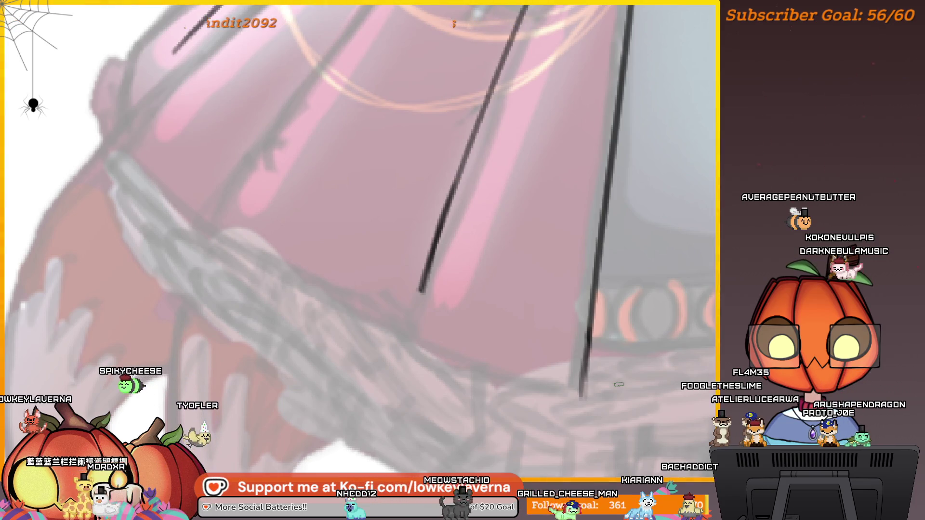
drag(681, 375, 657, 396)
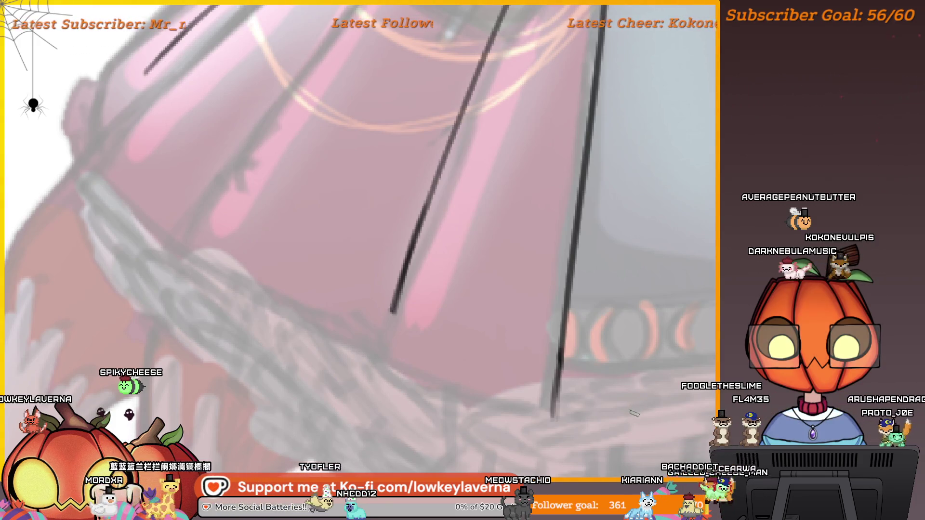
mouse_move(607, 379)
mouse_down()
mouse_move(314, 387)
mouse_move(688, 324)
mouse_move(536, 322)
mouse_move(565, 324)
mouse_up()
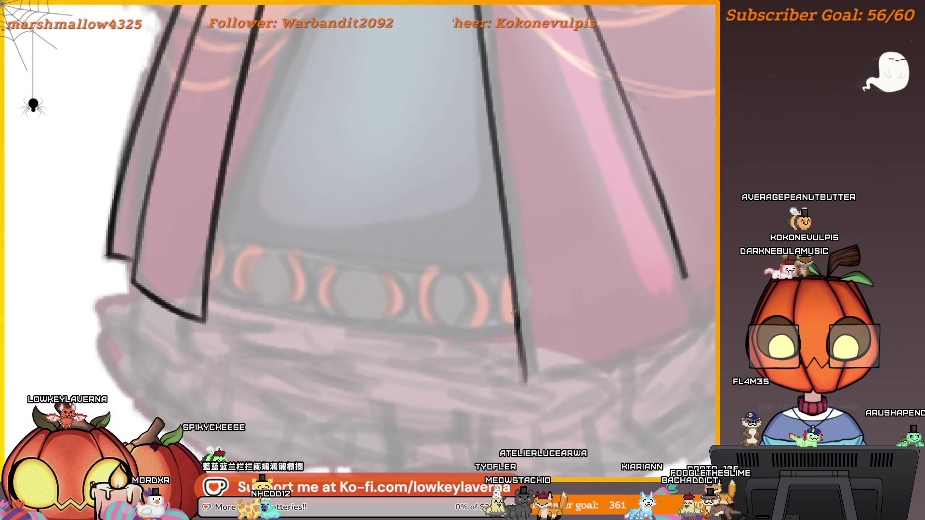
mouse_move(684, 284)
mouse_down()
mouse_move(659, 299)
mouse_move(692, 296)
mouse_move(525, 372)
mouse_up()
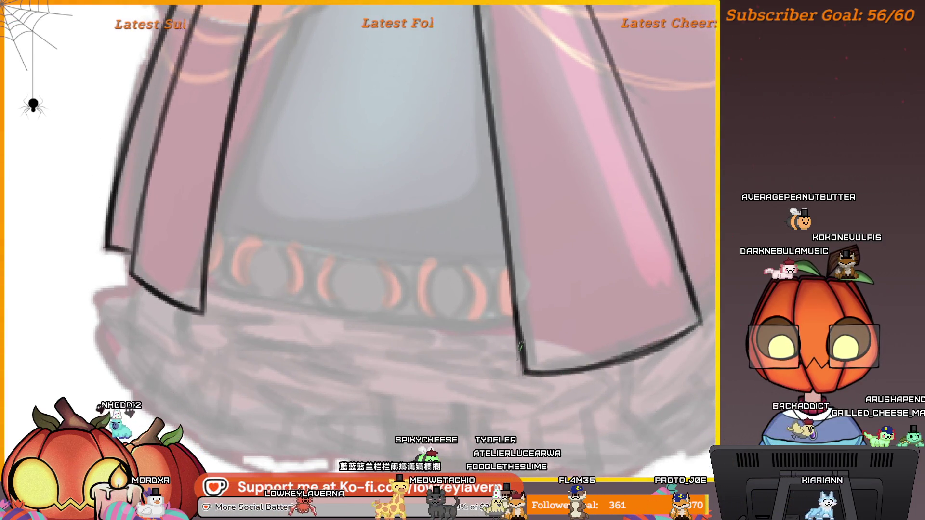
scroll(524, 354, down, 5)
scroll(532, 347, up, 2)
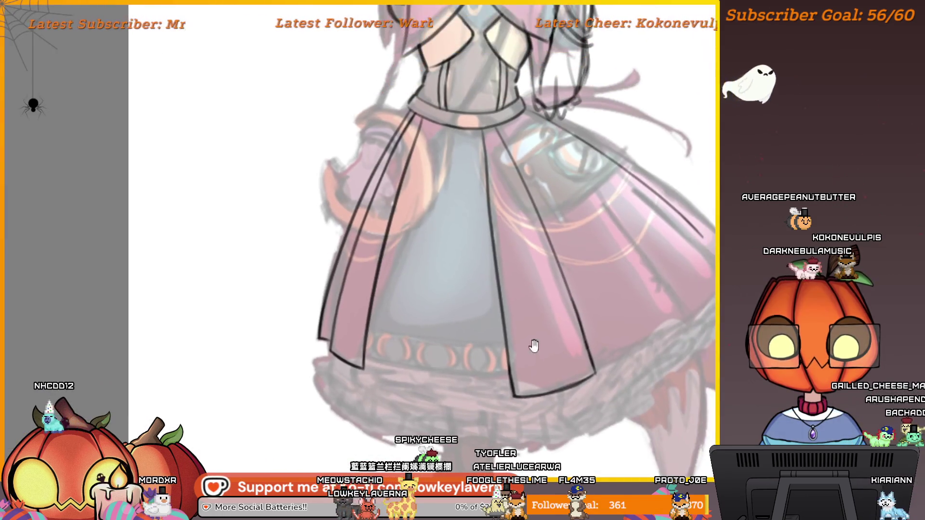
Lasso the left skirt panels and stretch them slightly downward with a free transform
drag(602, 362, 593, 380)
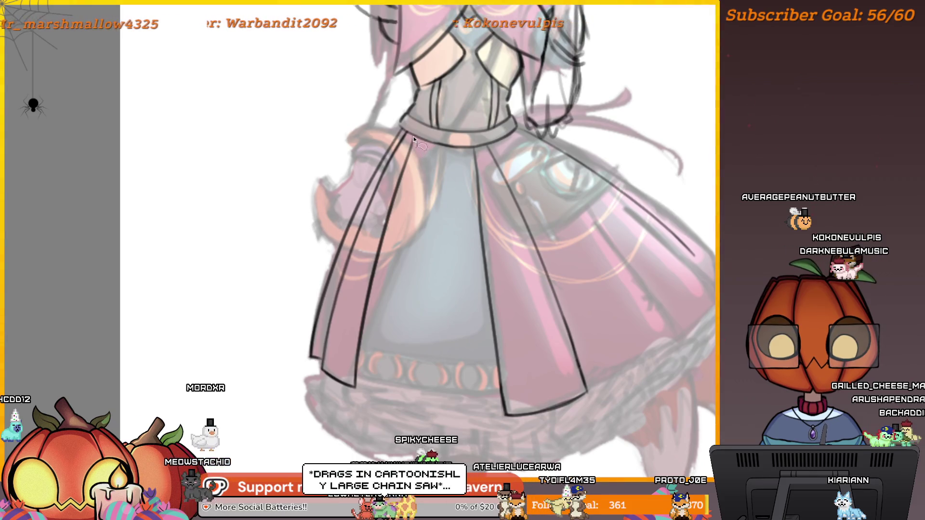
mouse_move(399, 127)
mouse_down()
mouse_move(328, 447)
mouse_move(416, 136)
mouse_up()
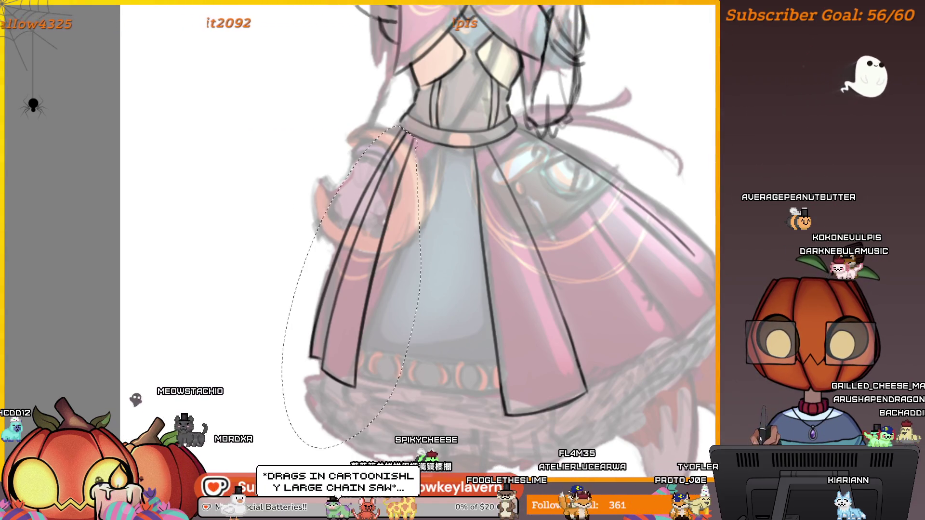
key(ctrl+t)
drag(352, 450, 351, 458)
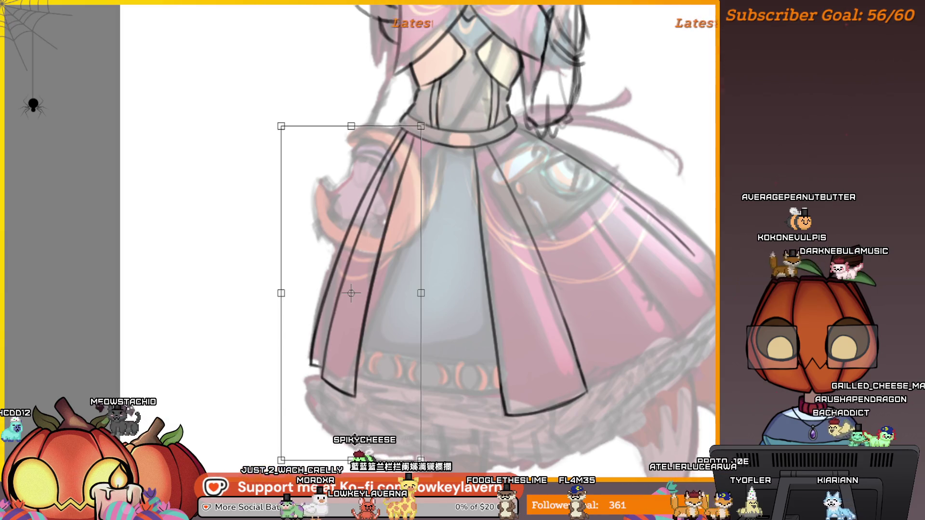
key(Return)
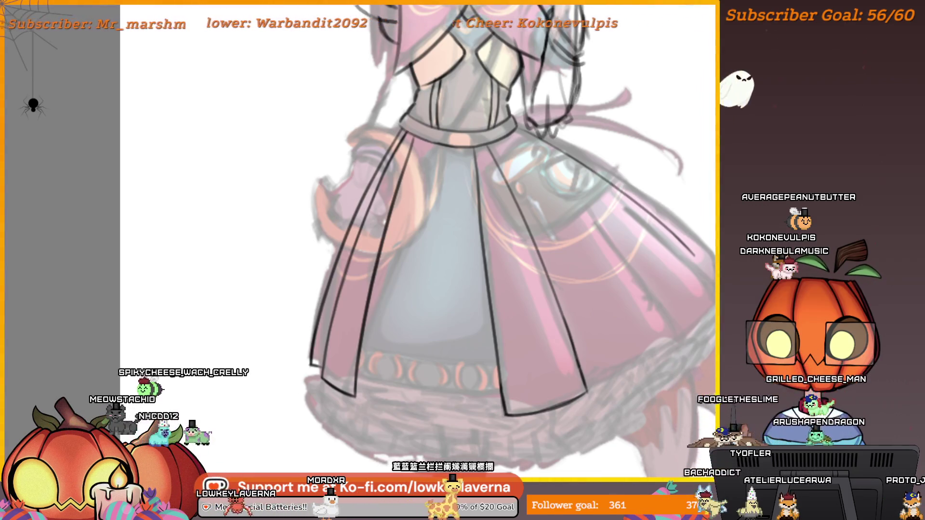
drag(722, 402, 695, 420)
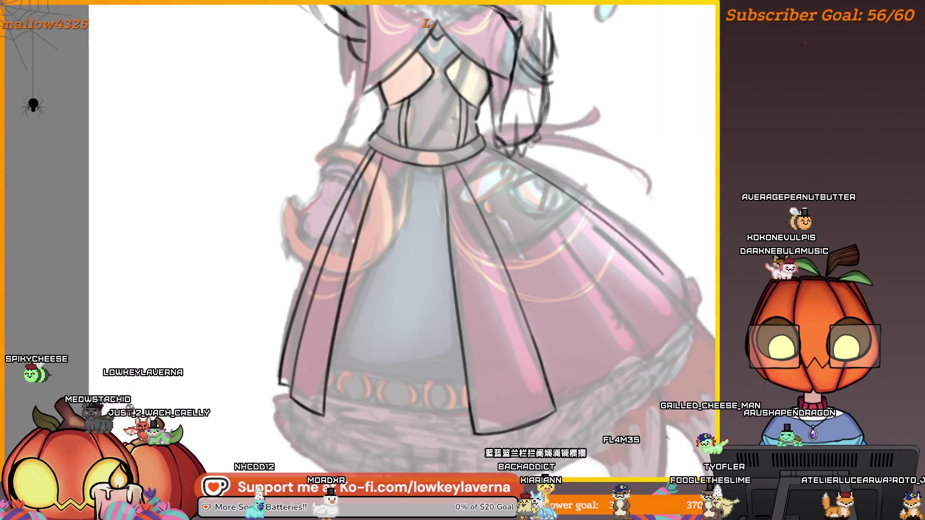
scroll(553, 367, up, 5)
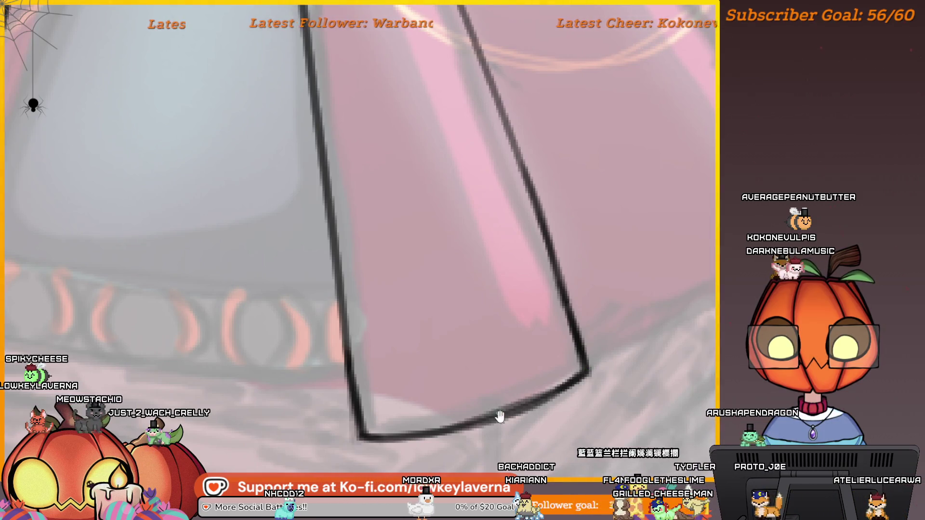
scroll(500, 416, down, 5)
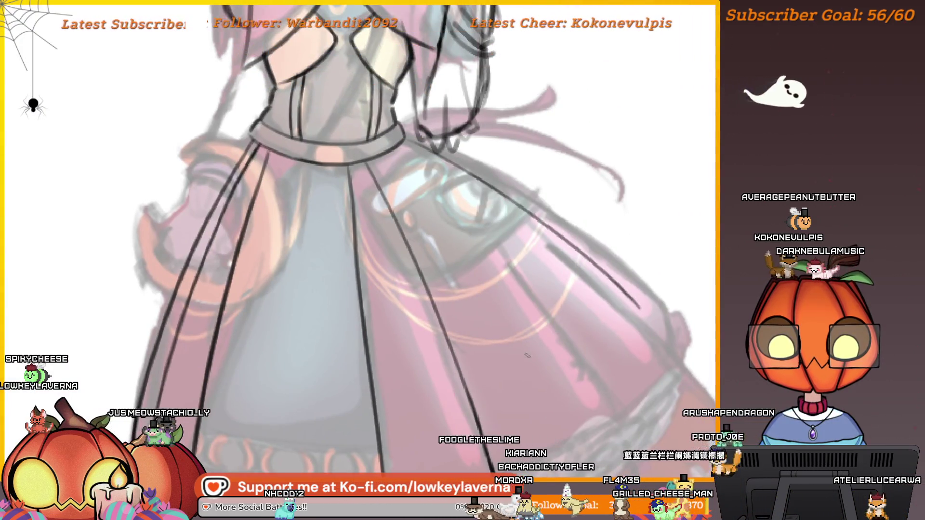
key(m)
mouse_move(256, 263)
mouse_down()
mouse_move(414, 294)
mouse_move(455, 245)
mouse_up()
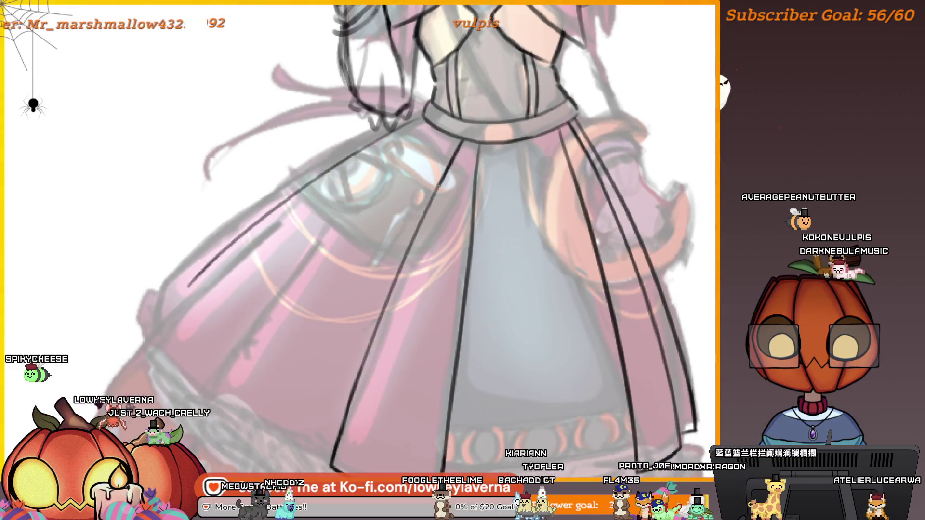
scroll(355, 392, up, 5)
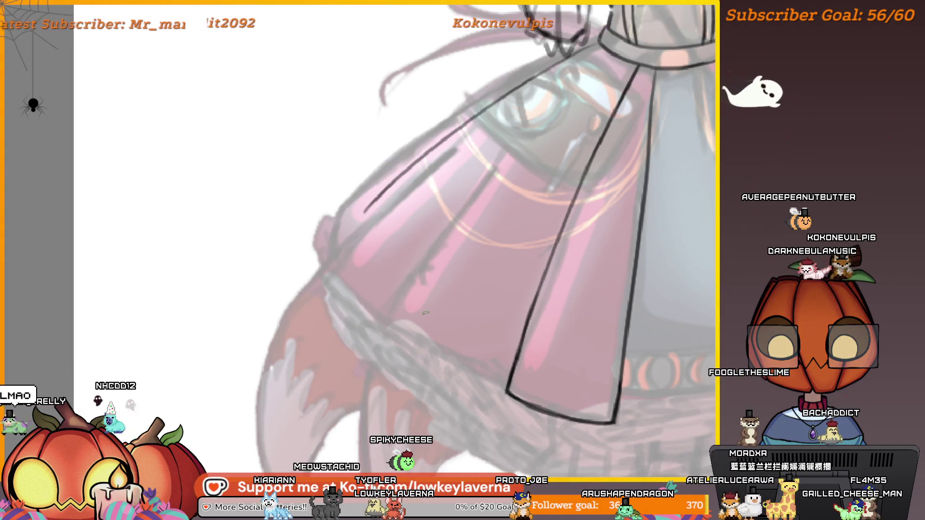
mouse_move(425, 313)
mouse_down()
mouse_move(625, 331)
mouse_move(605, 324)
mouse_move(657, 357)
mouse_move(633, 365)
mouse_up()
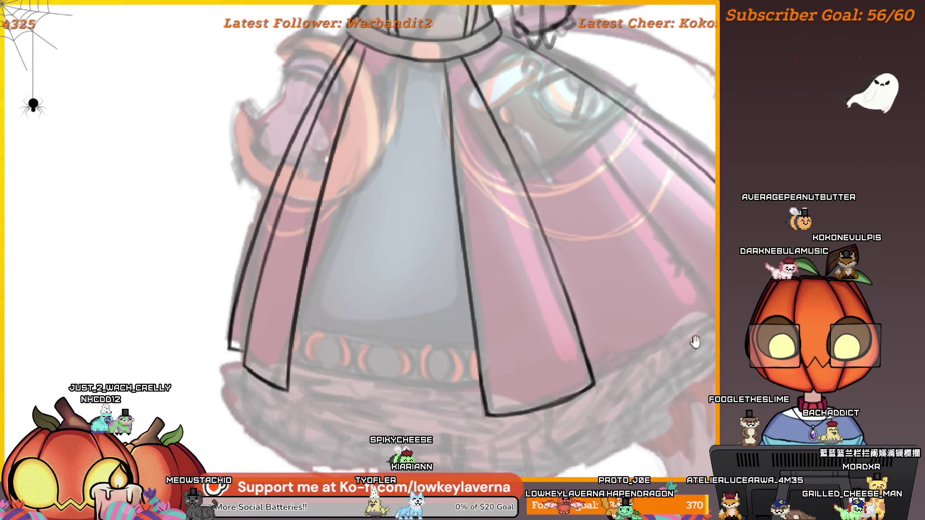
scroll(695, 342, up, 1)
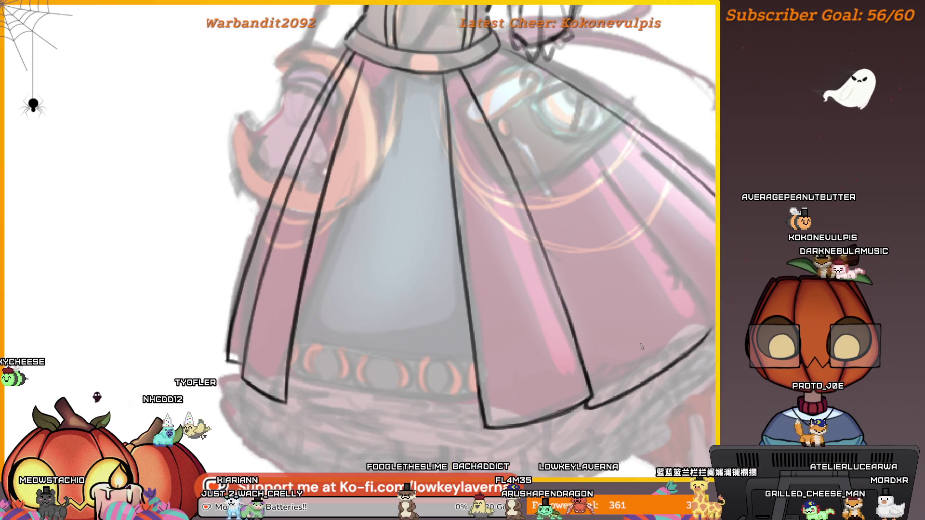
Zoom out slightly on the skirt before inking the right-side pleats
scroll(629, 364, down, 3)
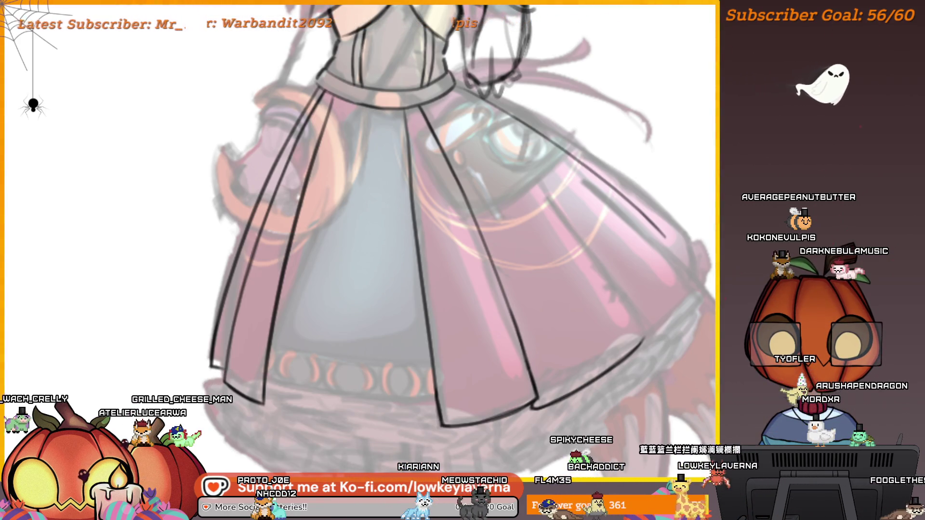
Unflip the canvas and rotate the view to suit drawing the skirt
key(m)
key(6)
key(6)
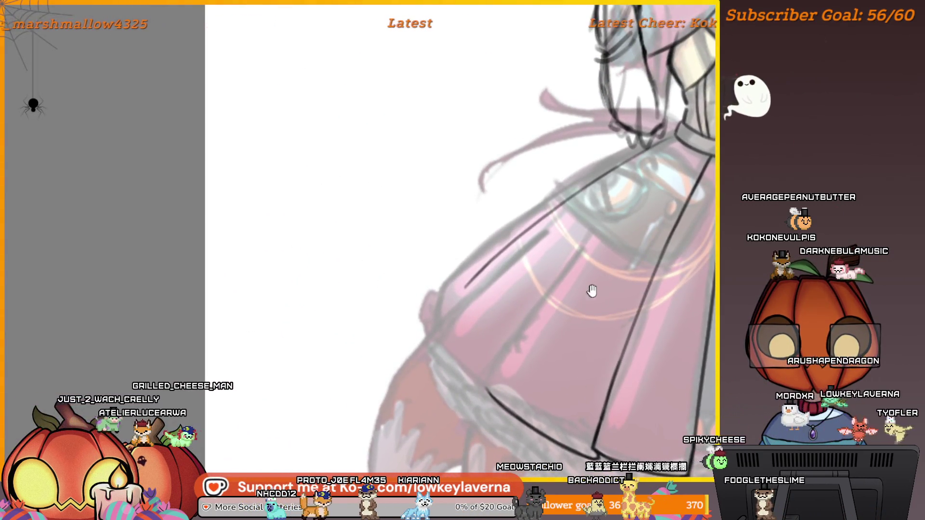
key(4)
key(4)
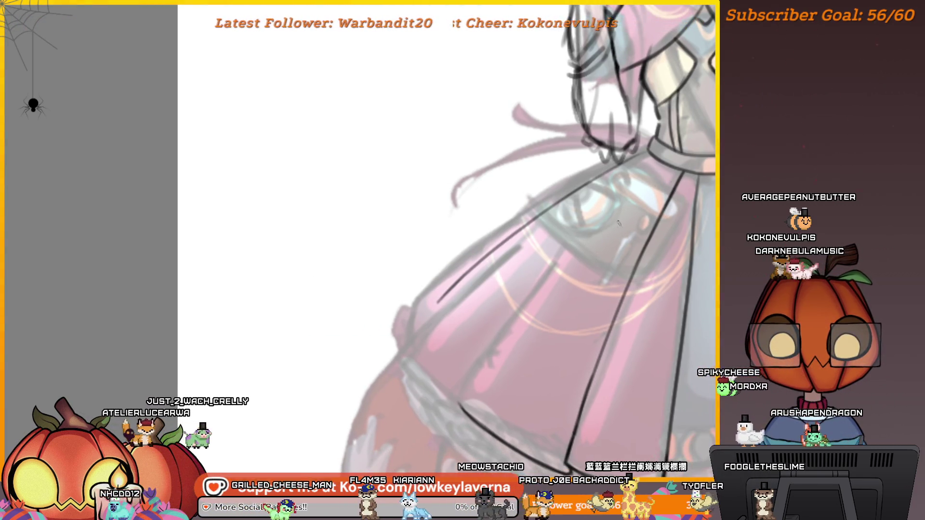
key(4)
Draw a long black pleat line down the right side of the skirt
mouse_move(634, 193)
mouse_down()
mouse_move(649, 181)
mouse_move(506, 309)
mouse_up()
key(ctrl+z)
drag(530, 241, 507, 231)
drag(647, 159, 437, 399)
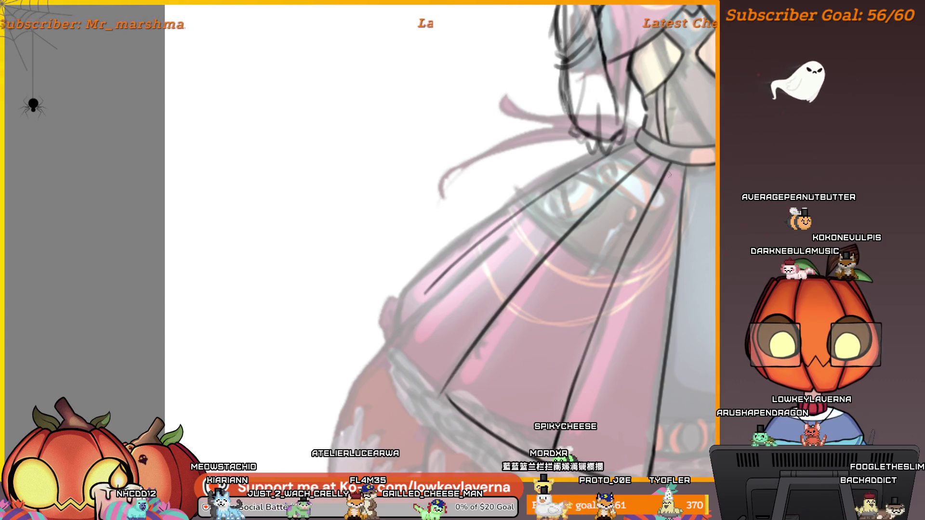
drag(627, 202, 665, 202)
scroll(474, 371, down, 3)
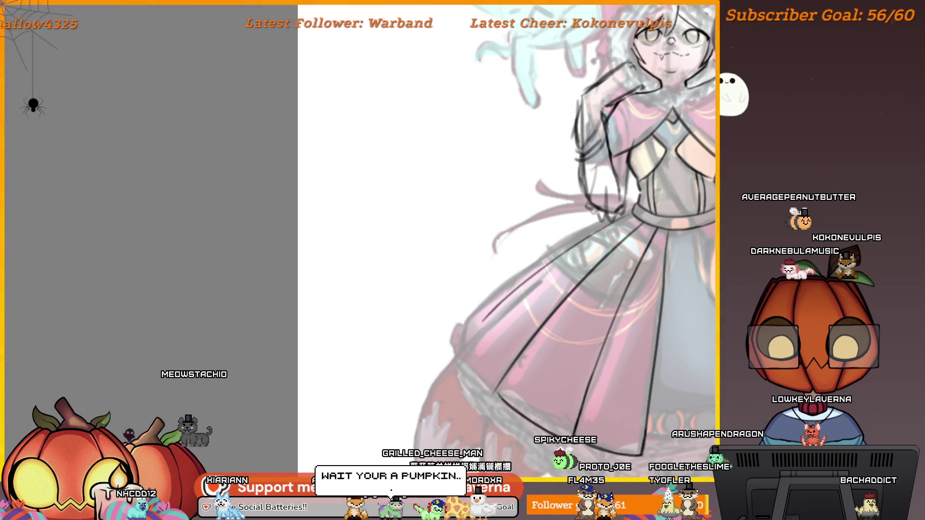
scroll(564, 241, down, 1)
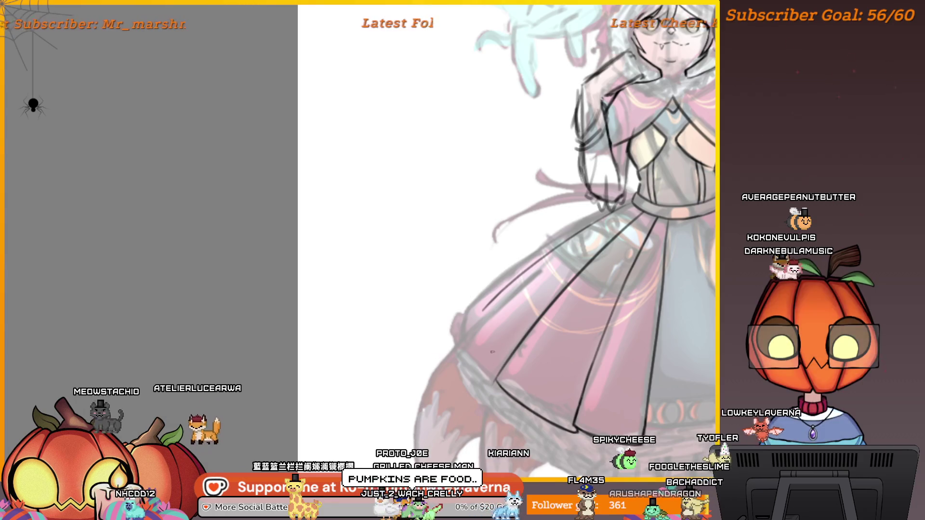
scroll(595, 324, down, 5)
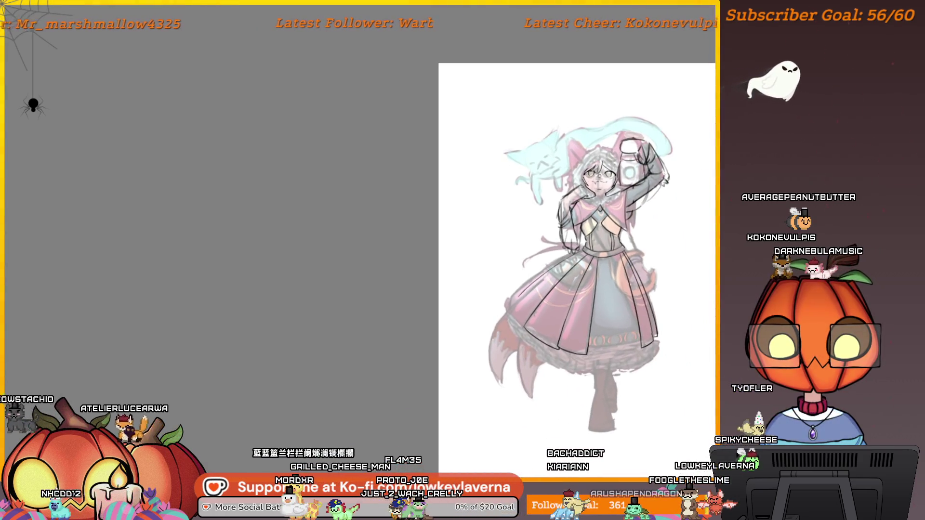
Zoom in and pan until the whole lower skirt is centred in view
scroll(549, 327, up, 5)
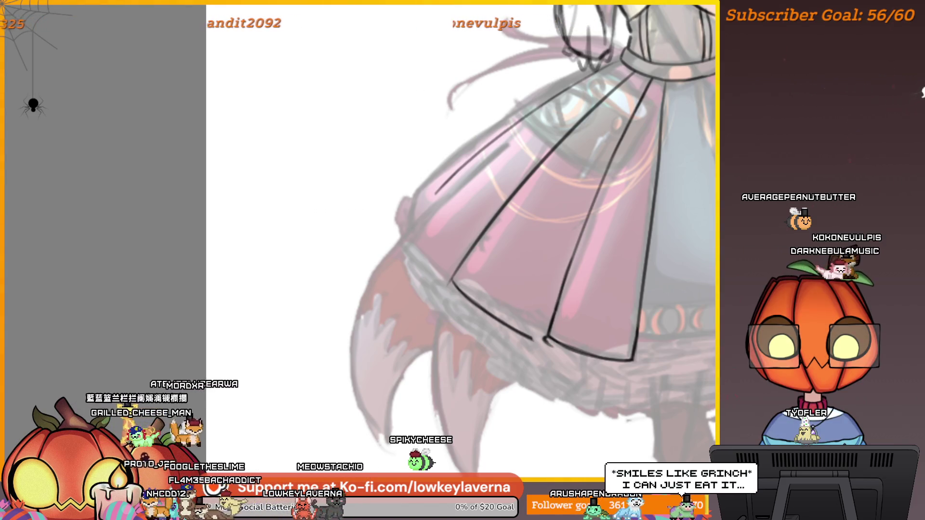
drag(540, 291, 533, 310)
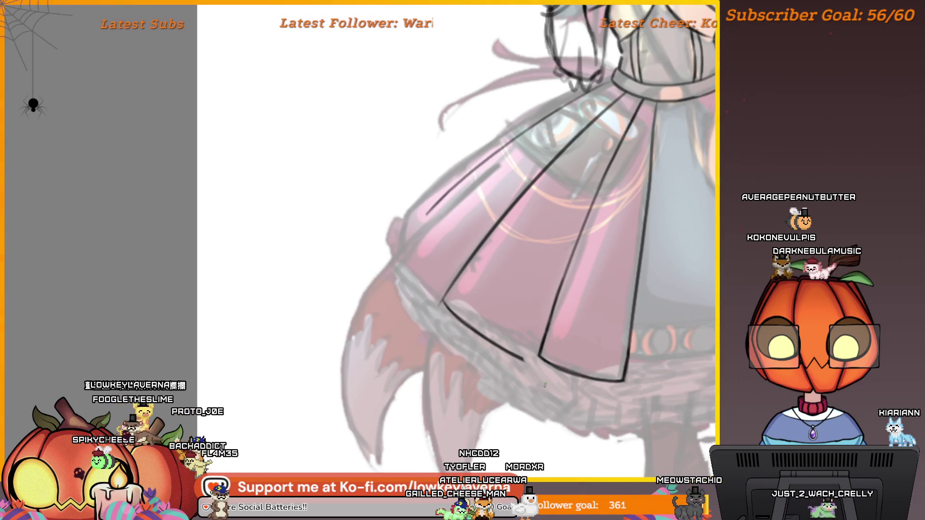
mouse_move(544, 385)
mouse_down()
mouse_move(290, 318)
mouse_move(424, 320)
mouse_move(596, 369)
mouse_up()
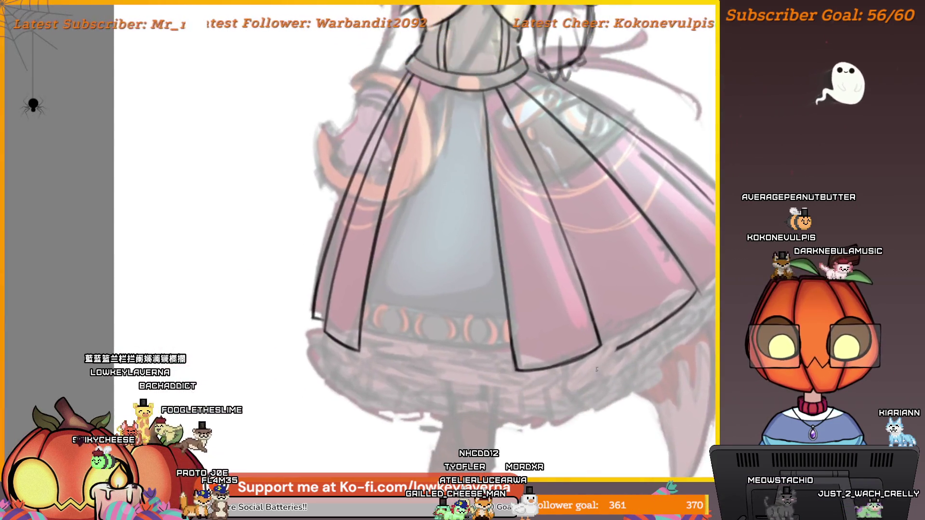
Draw a hooked curve at the right pleat's bottom corner
scroll(596, 369, up, 5)
drag(613, 333, 622, 369)
scroll(627, 356, down, 3)
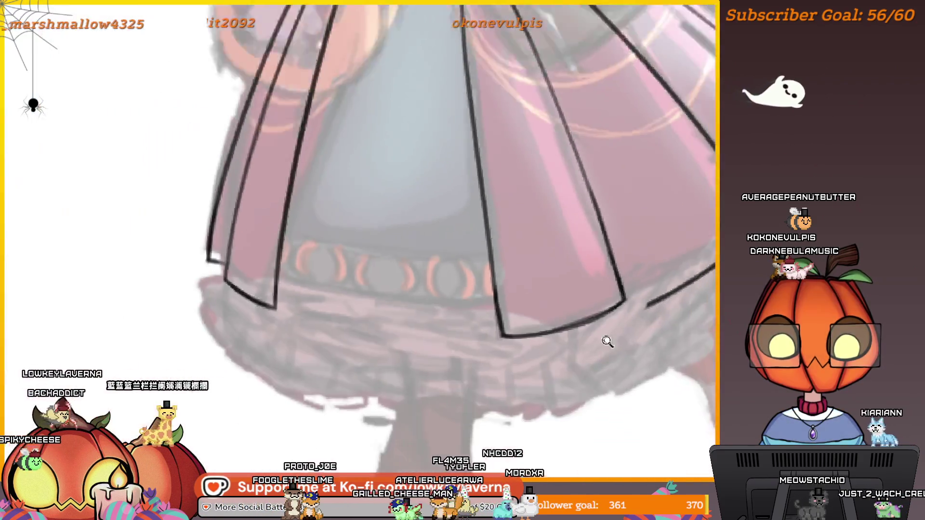
scroll(611, 386, up, 5)
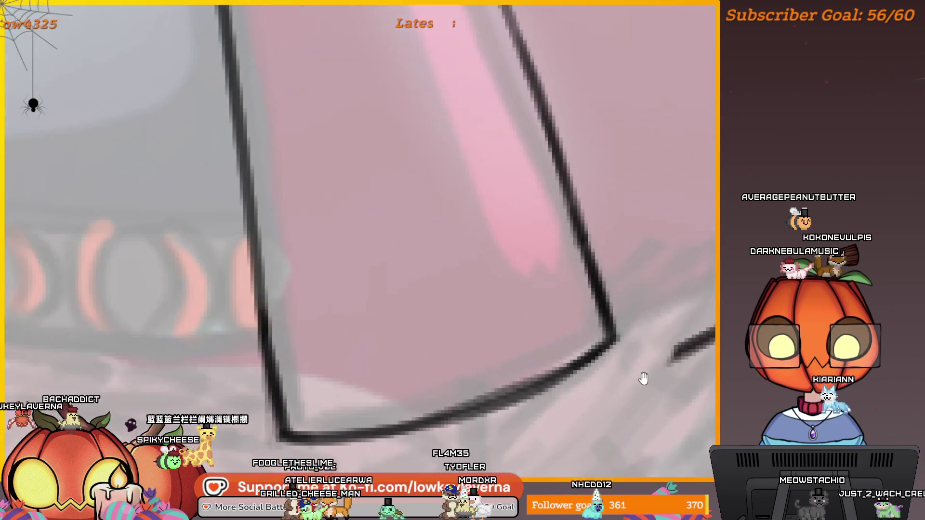
drag(619, 320, 636, 359)
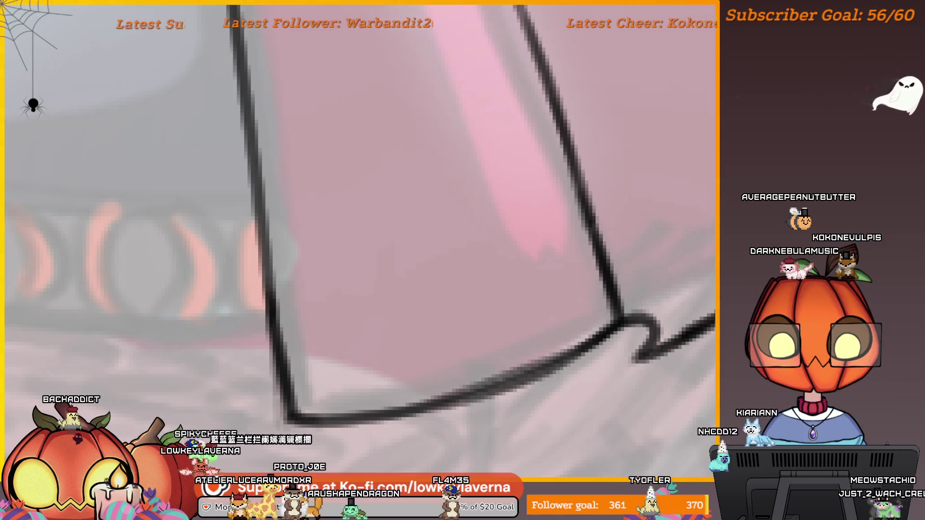
scroll(665, 313, down, 3)
Extend the hem line rightward from the hook toward the canvas edge
drag(683, 283, 681, 306)
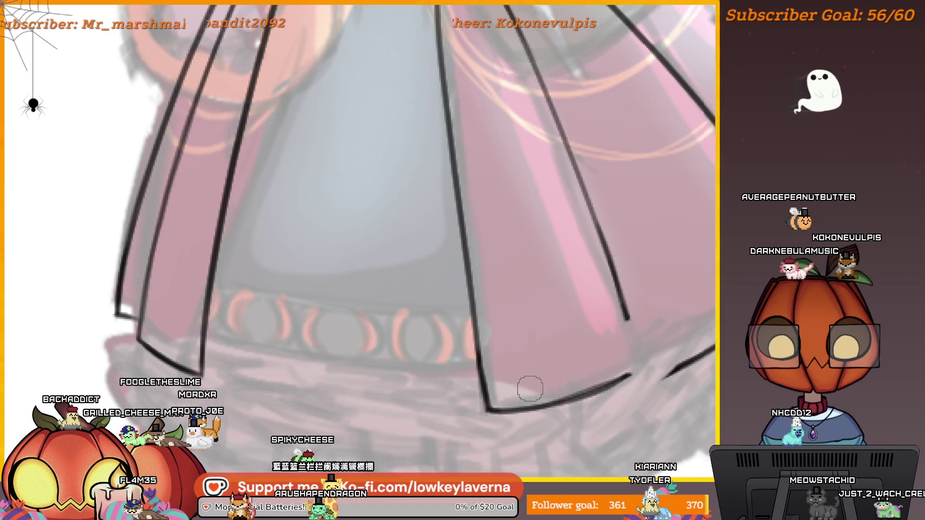
click(647, 383)
click(621, 332)
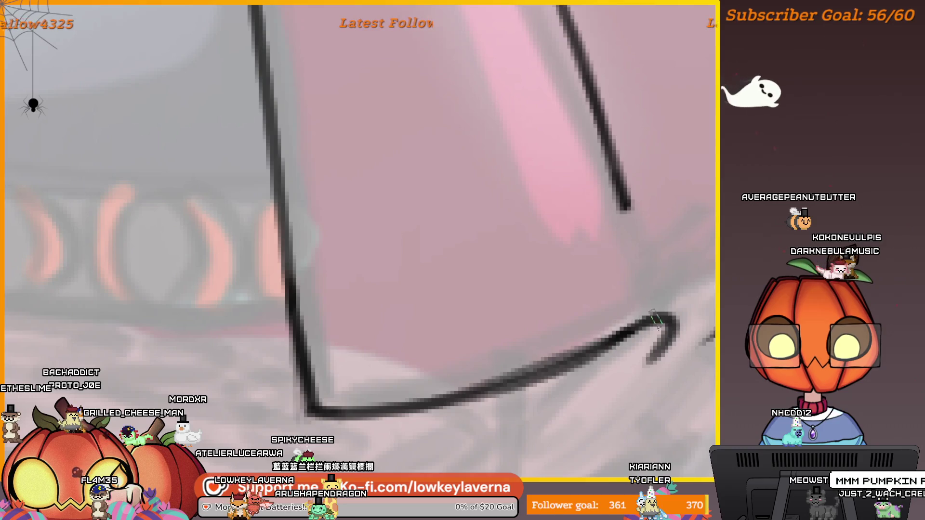
drag(648, 359, 713, 333)
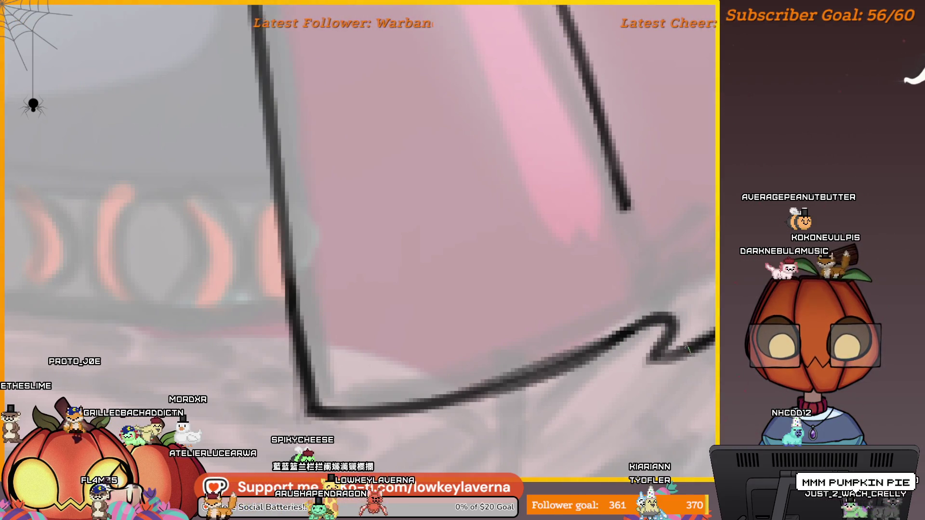
scroll(663, 208, down, 2)
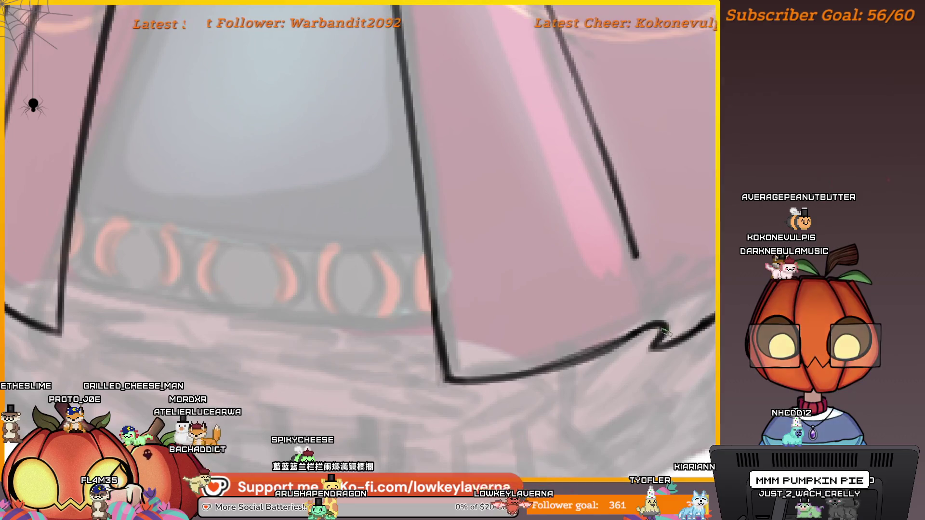
drag(683, 363, 589, 429)
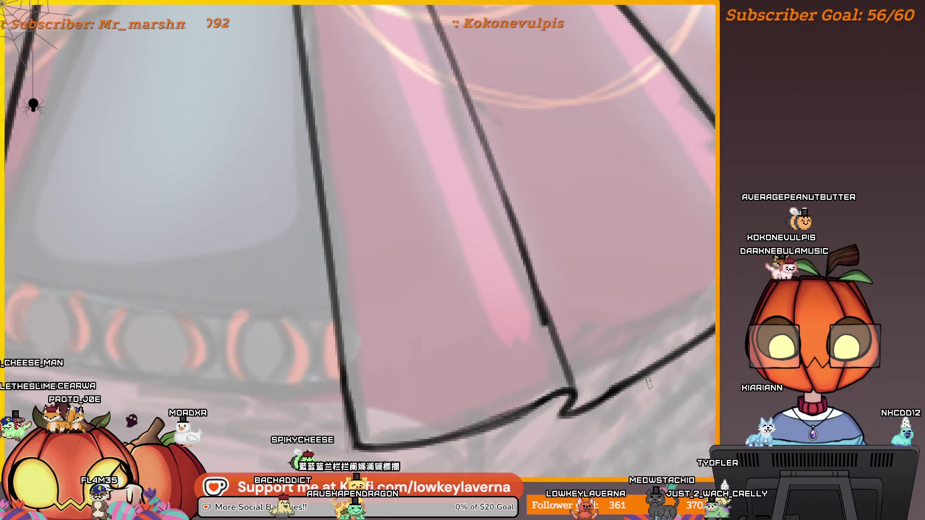
Draw several downward arrows over the skirt's lower left near the belt trim
drag(76, 236, 76, 347)
drag(58, 295, 101, 295)
drag(215, 285, 183, 381)
drag(178, 319, 183, 380)
drag(142, 344, 127, 410)
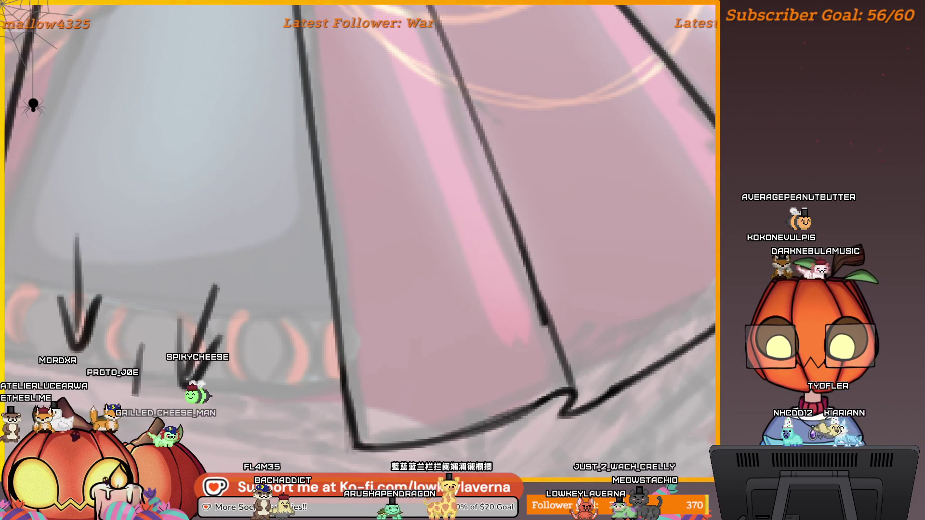
drag(164, 369, 128, 408)
drag(258, 394, 216, 415)
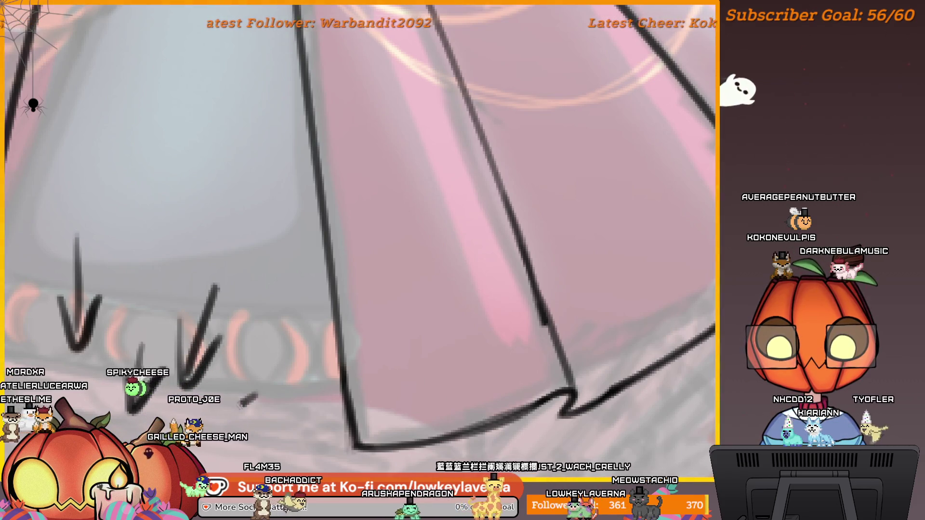
drag(224, 379, 248, 423)
Remove the large curved strokes and add an arrowhead to the short diagonal stroke
drag(72, 323, 264, 465)
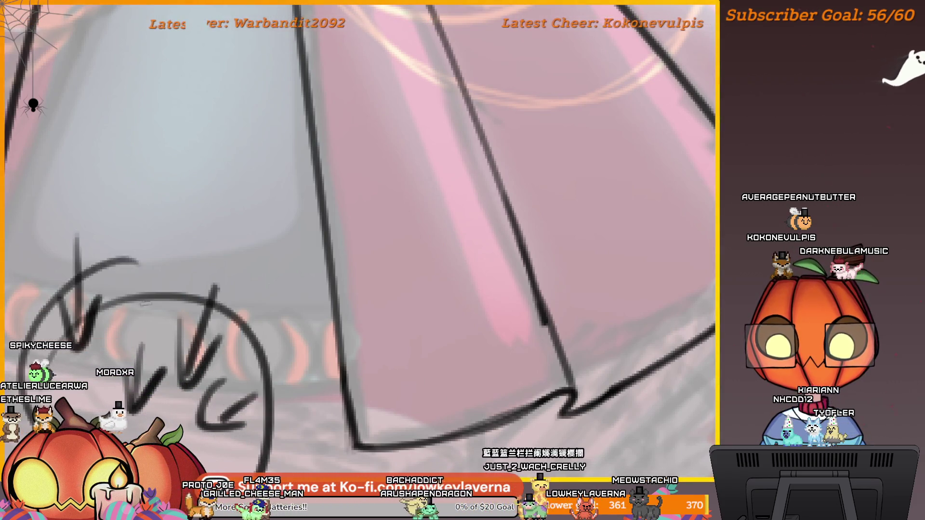
key(ctrl+z)
key(ctrl+z)
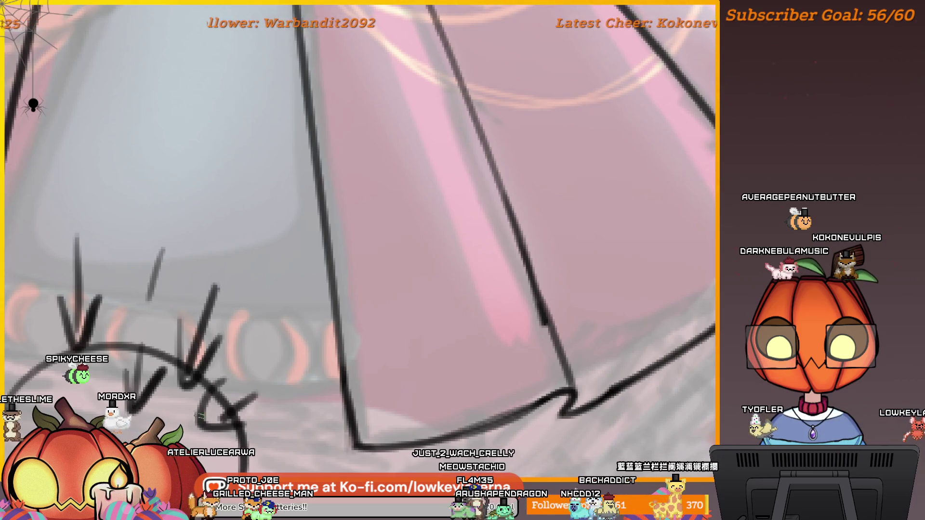
key(ctrl+z)
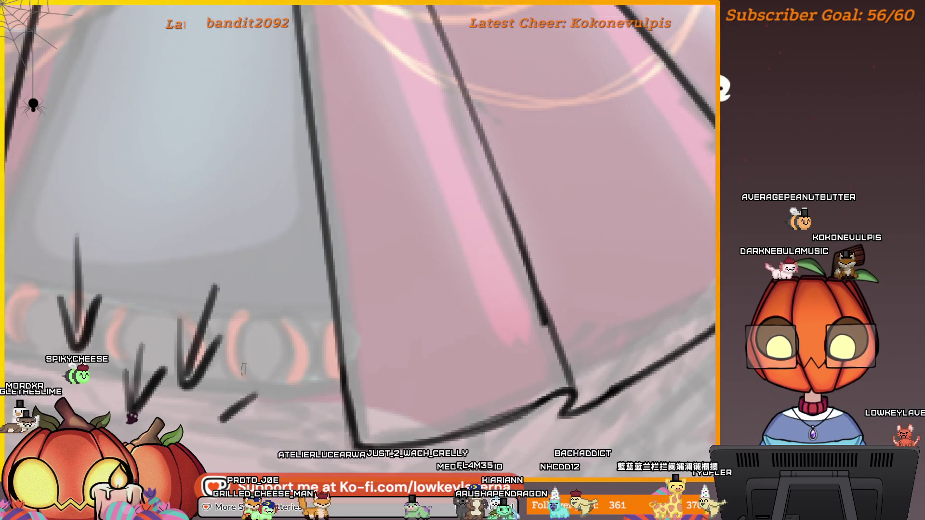
mouse_move(225, 414)
mouse_down()
mouse_move(230, 438)
mouse_move(265, 467)
mouse_up()
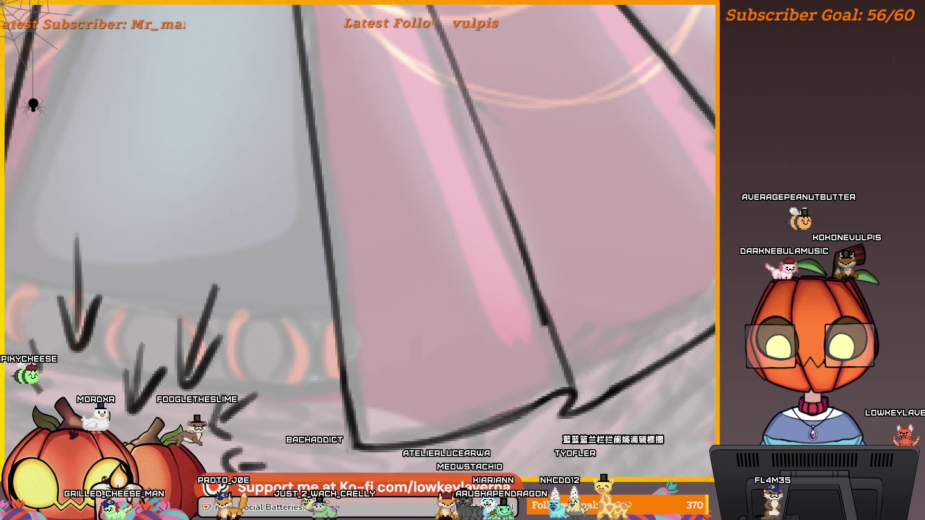